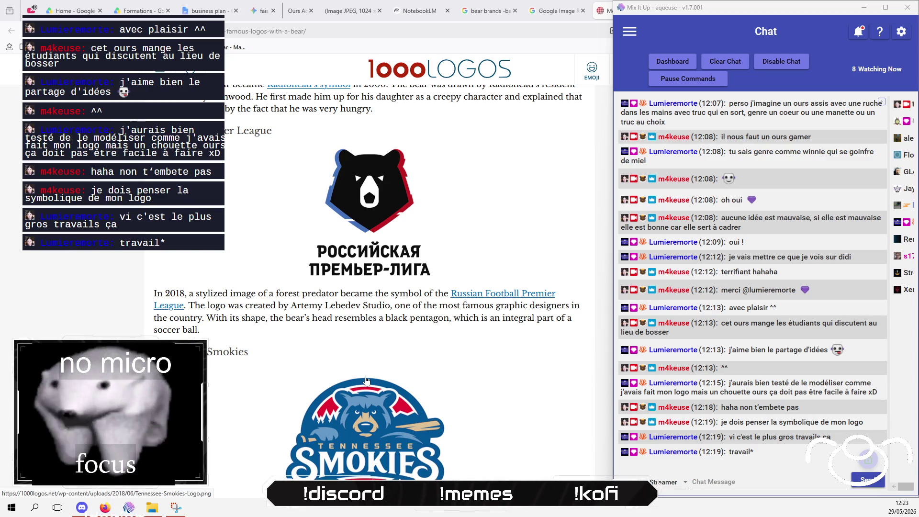
- Post chat messages: the bear is an adult robot offering gamedev tools, meant for pros
left_click(765, 482)
type("c'e")
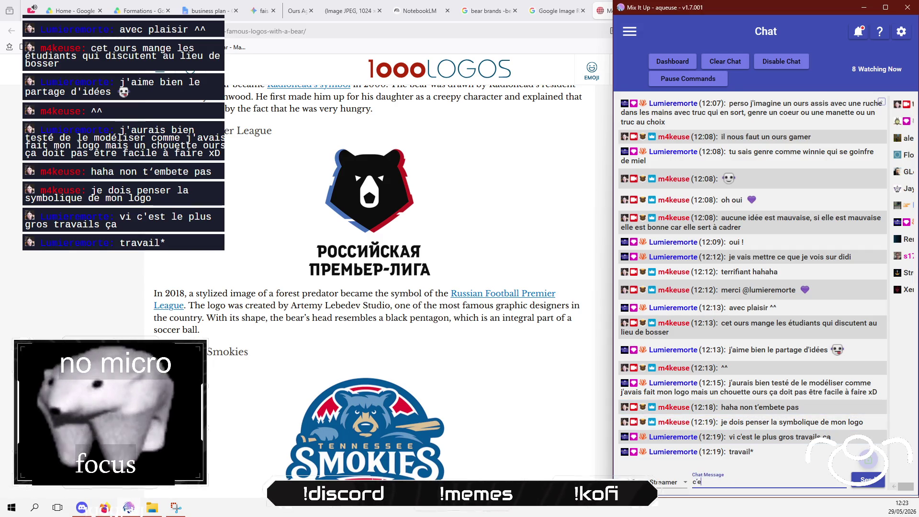
type("st un robot ours")
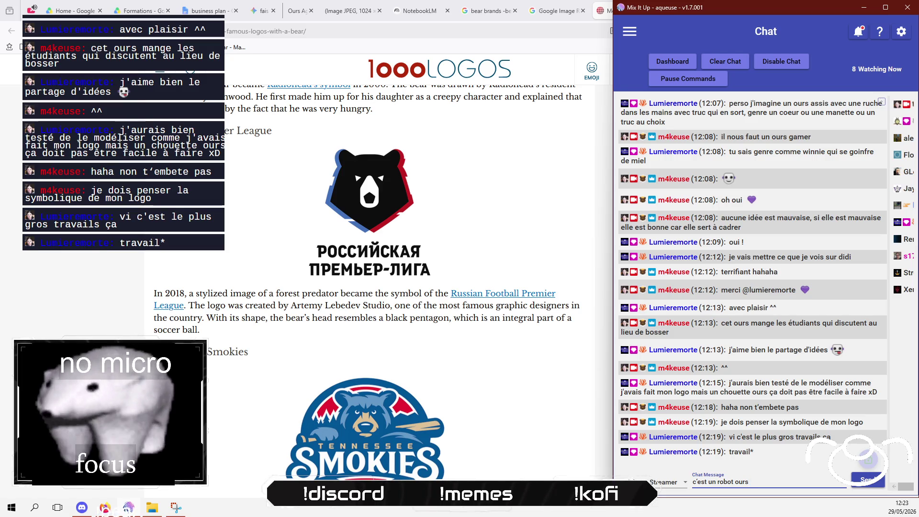
type(" adult")
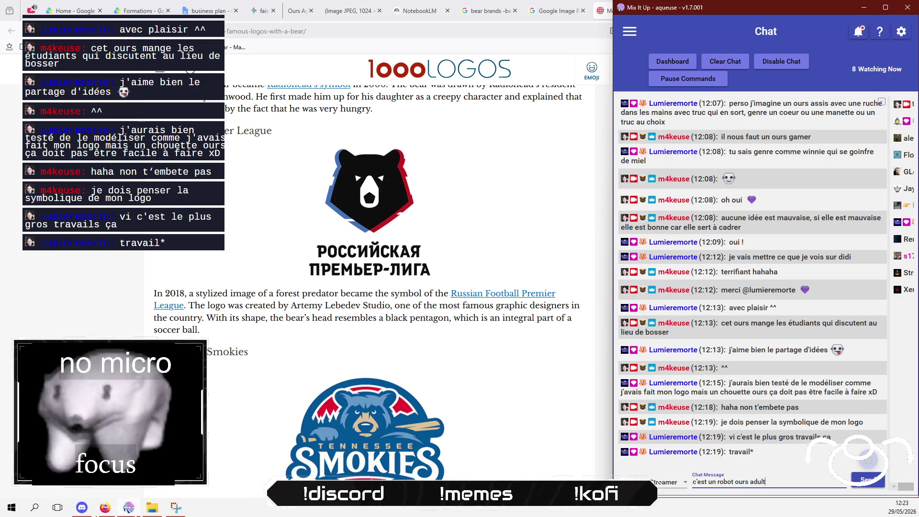
type("e qui est pas p")
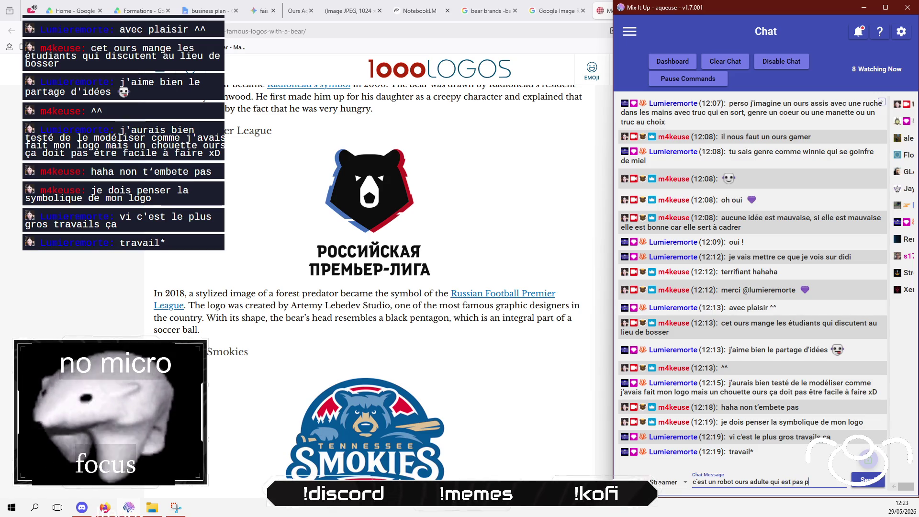
key("BackSpace")
key("BackSpace")
key("BackSpace")
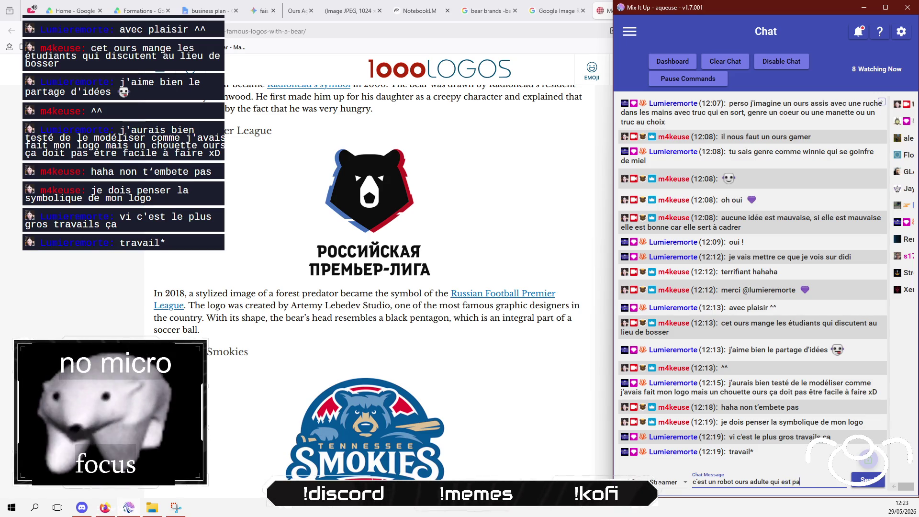
type("là p")
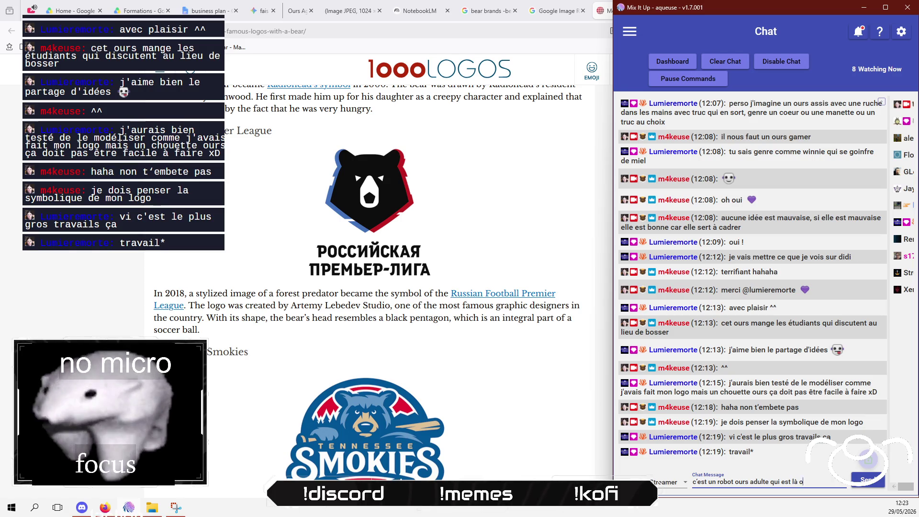
type("our t'appor")
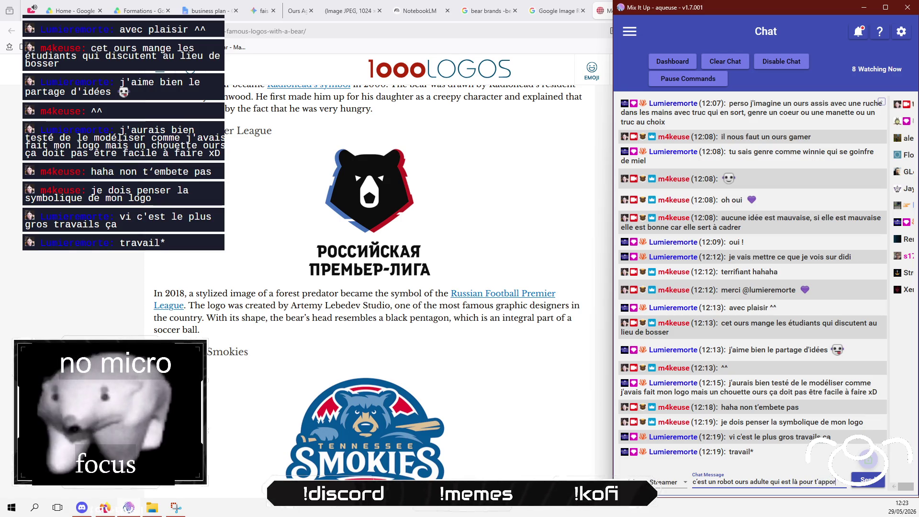
type("ter les outils p")
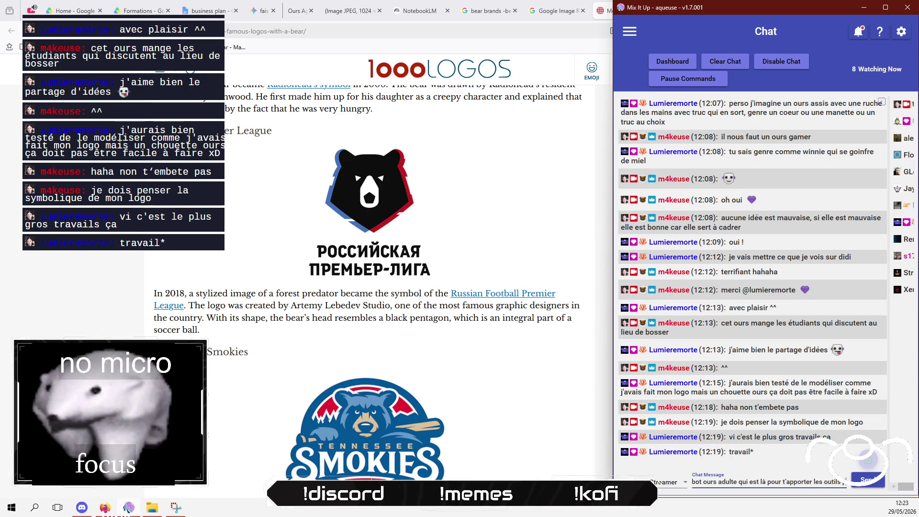
type("our dev")
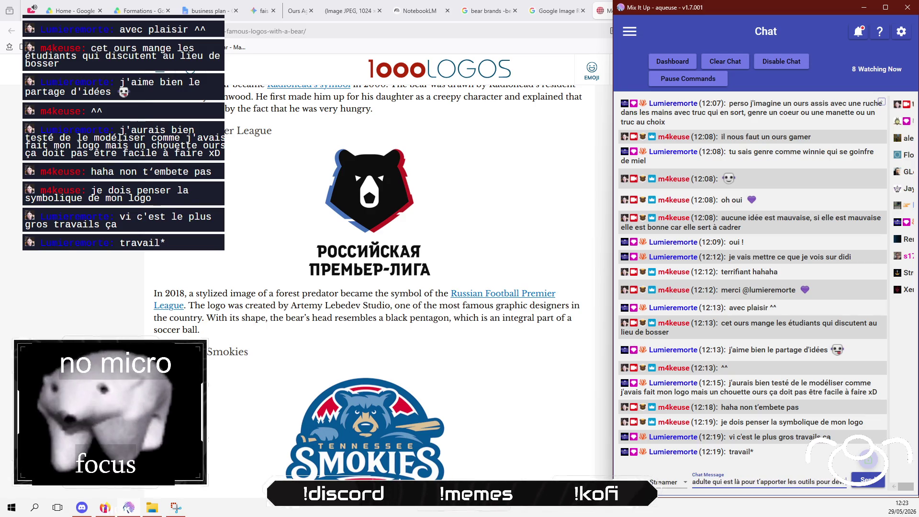
type("enir un game")
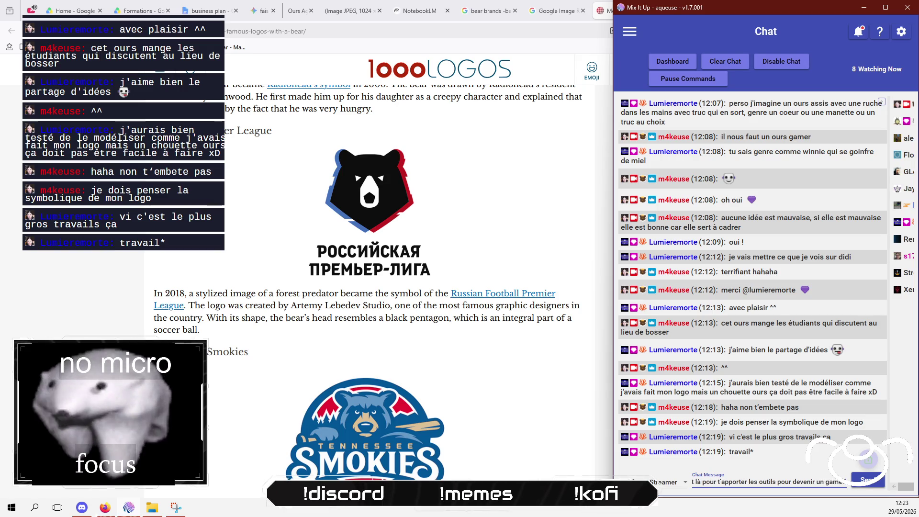
type("dev")
key("Return")
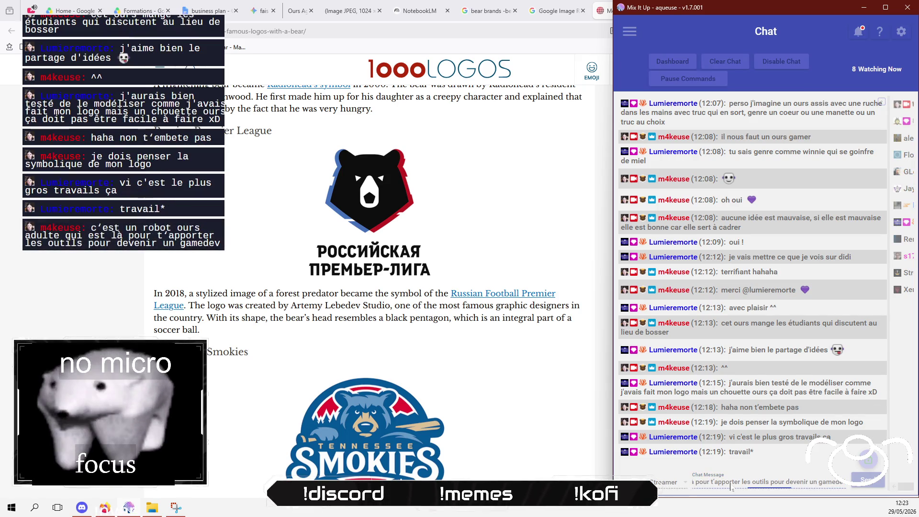
type("il e")
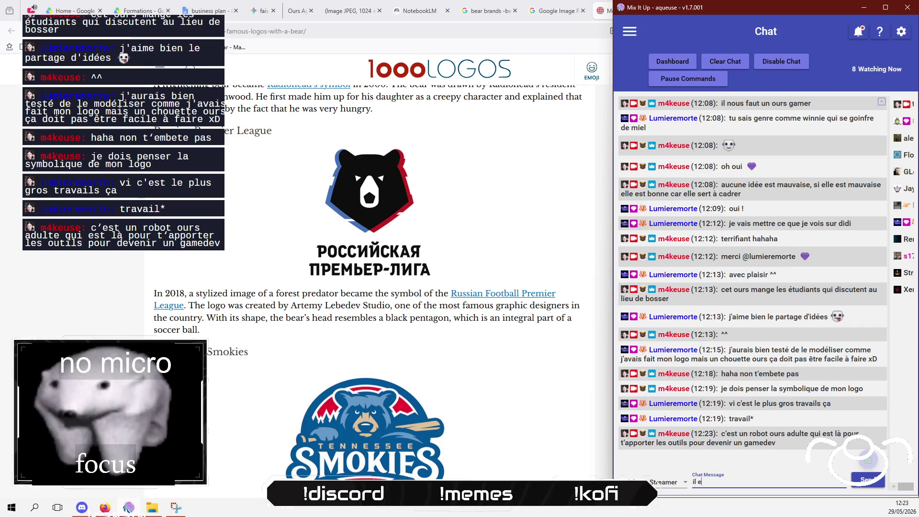
type("st pas là opour")
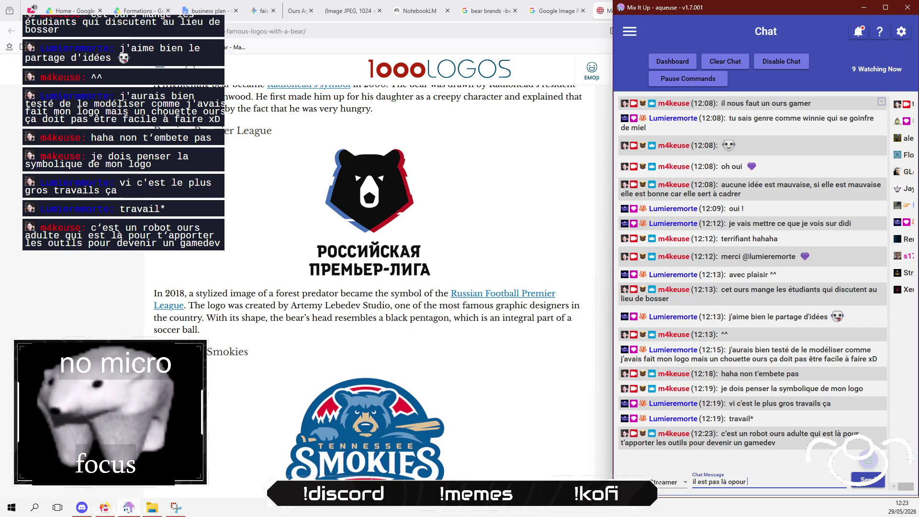
key("BackSpace")
key("BackSpace")
key("BackSpace")
type("pour rgole")
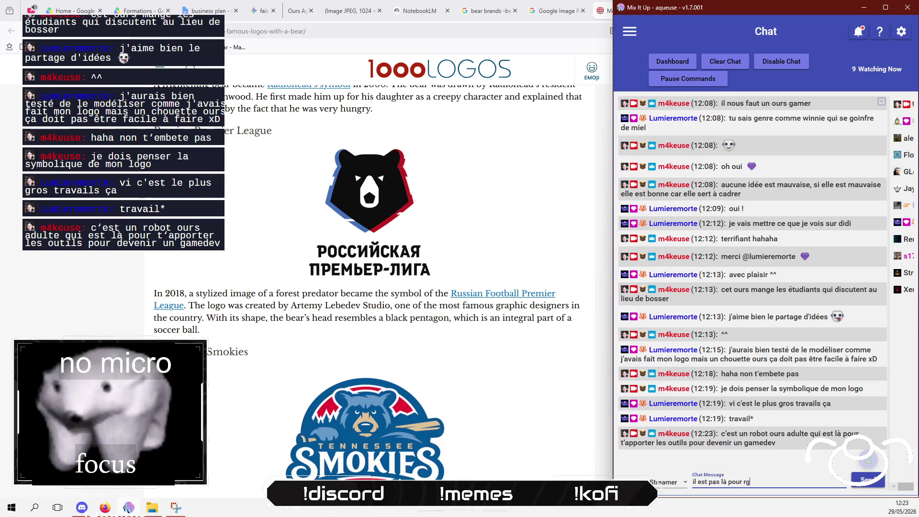
key("BackSpace")
type("igole")
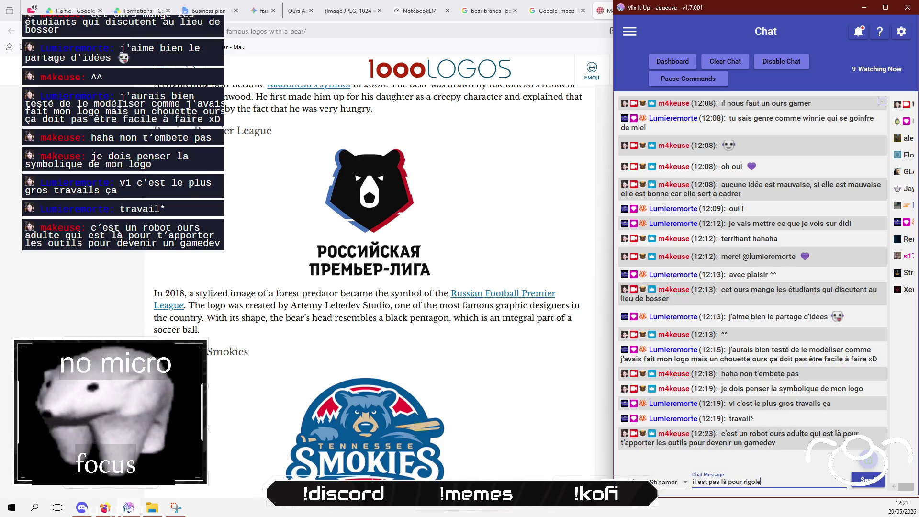
type("r, c’est p")
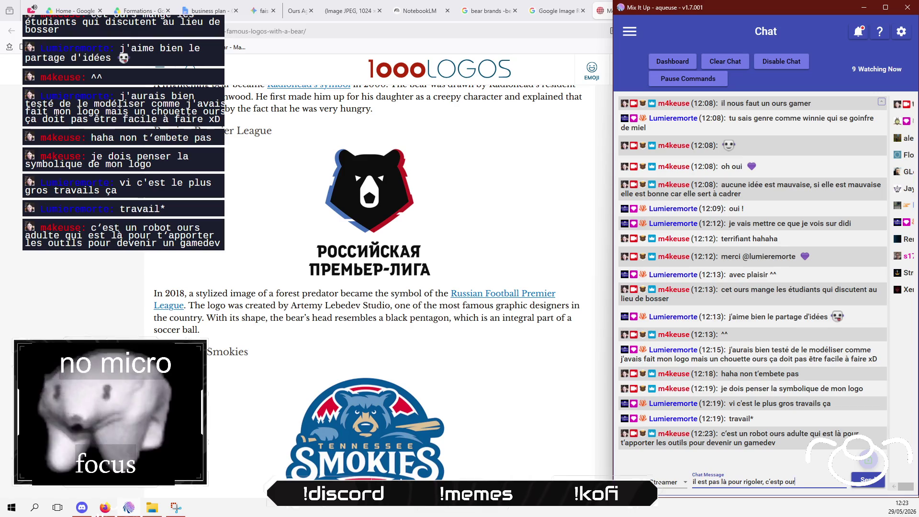
type("our les pro")
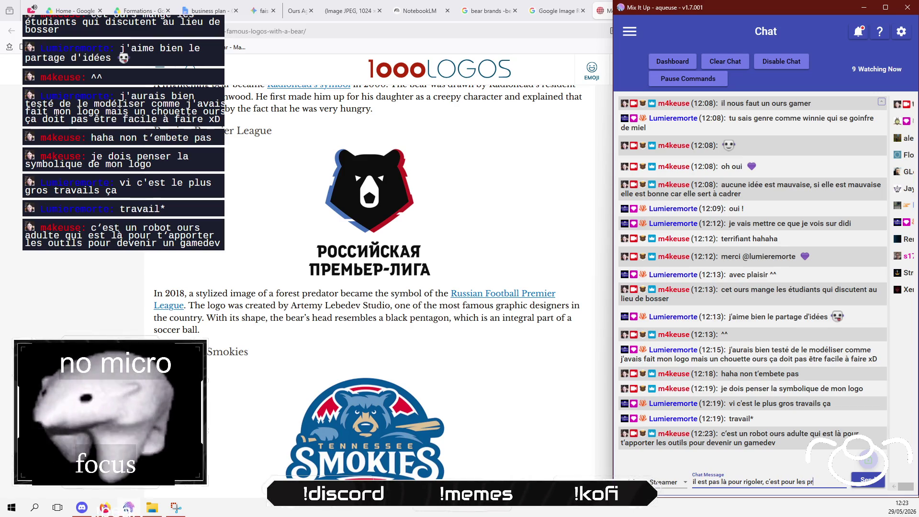
key("Return")
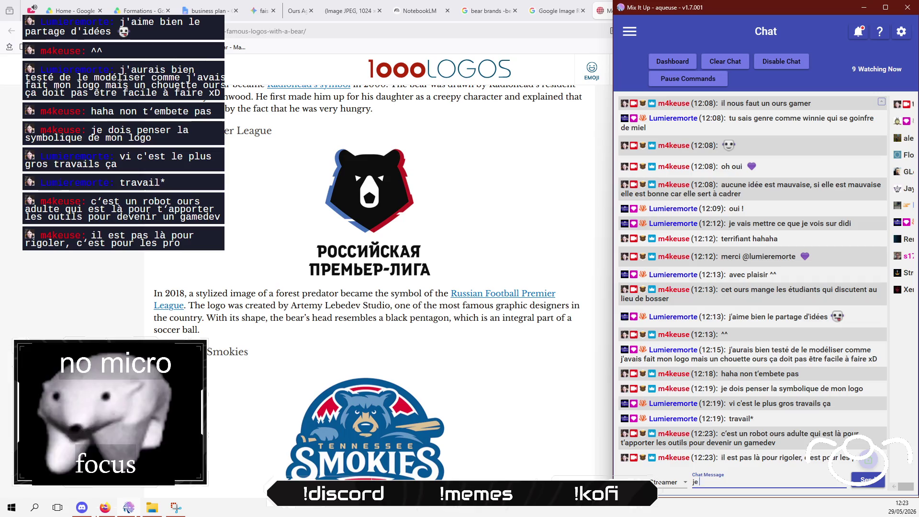
- Post replies that it will appeal to young people, its serious side, and adults too
type("je crois que ça ça parlera ")
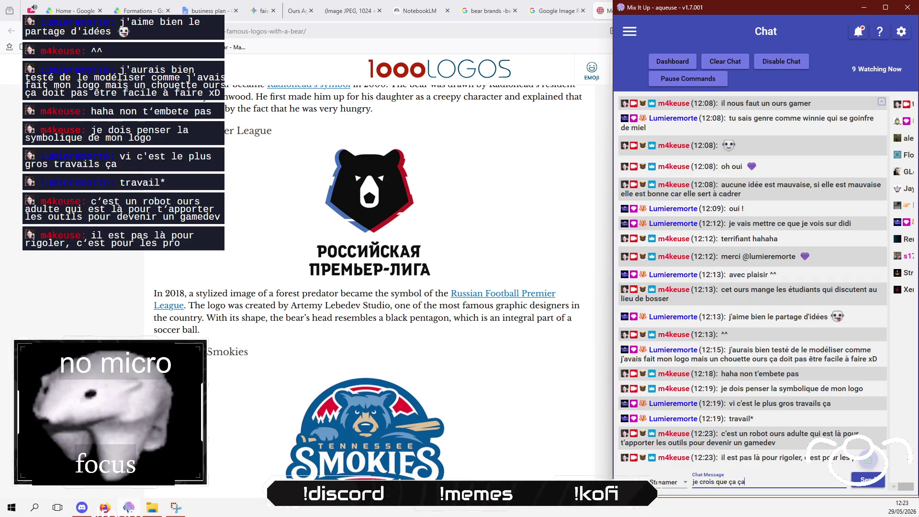
type("bien aux")
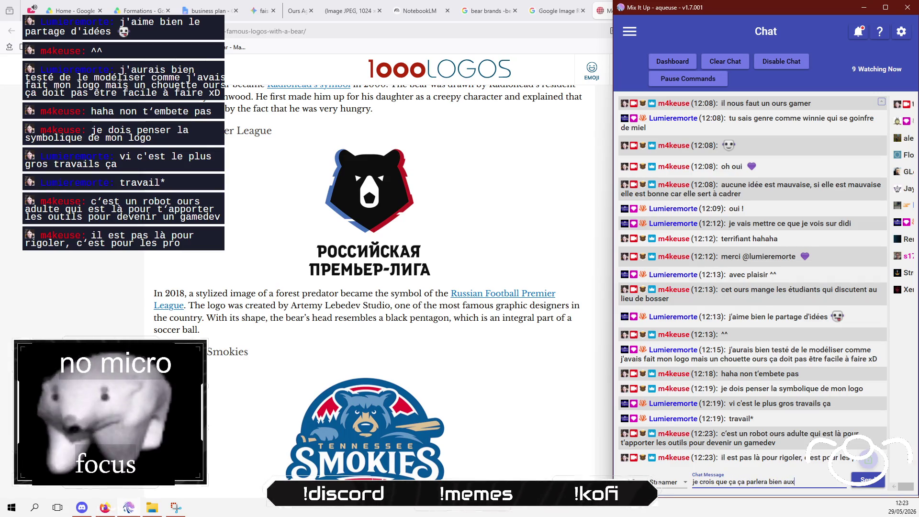
type(" jeunes tu vois")
key("Return")
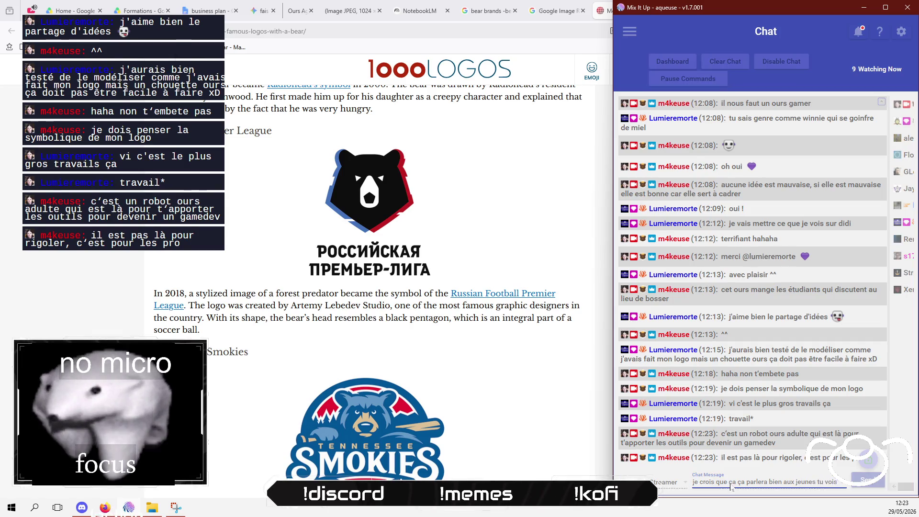
type("ce coté ")
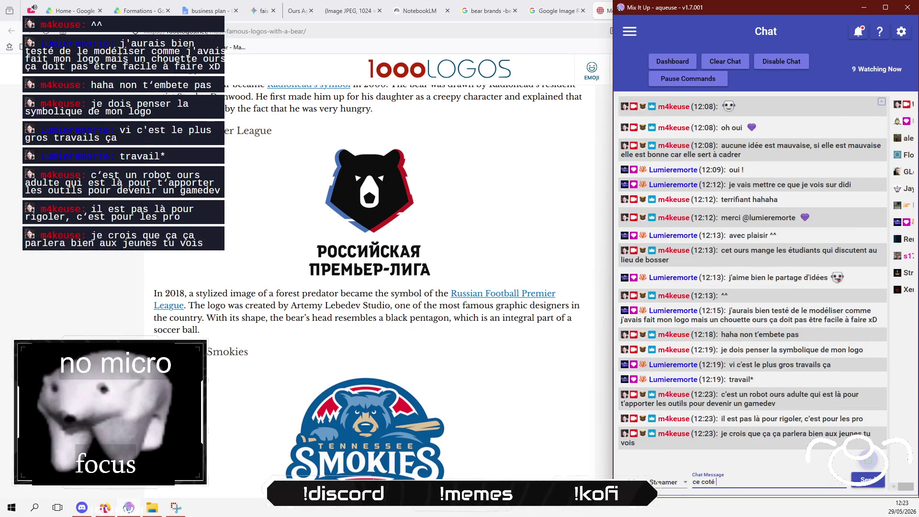
type(" ou on")
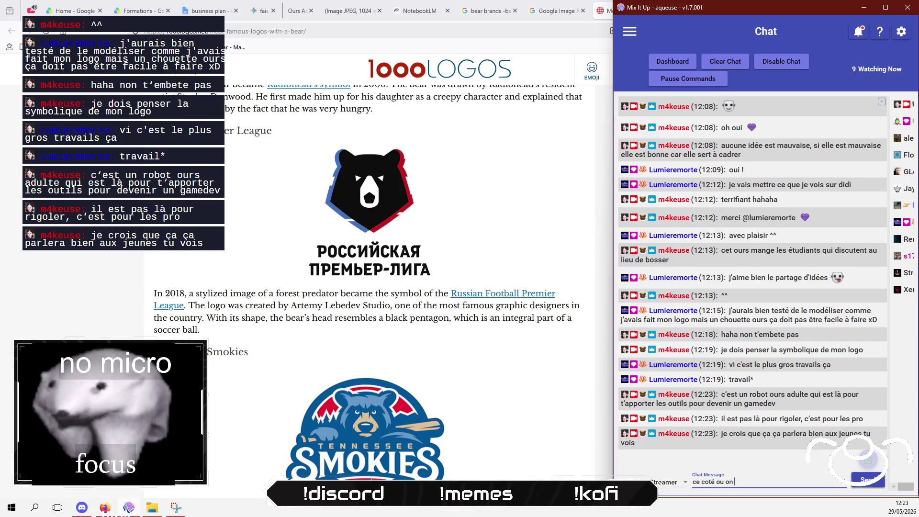
type(" ausé")
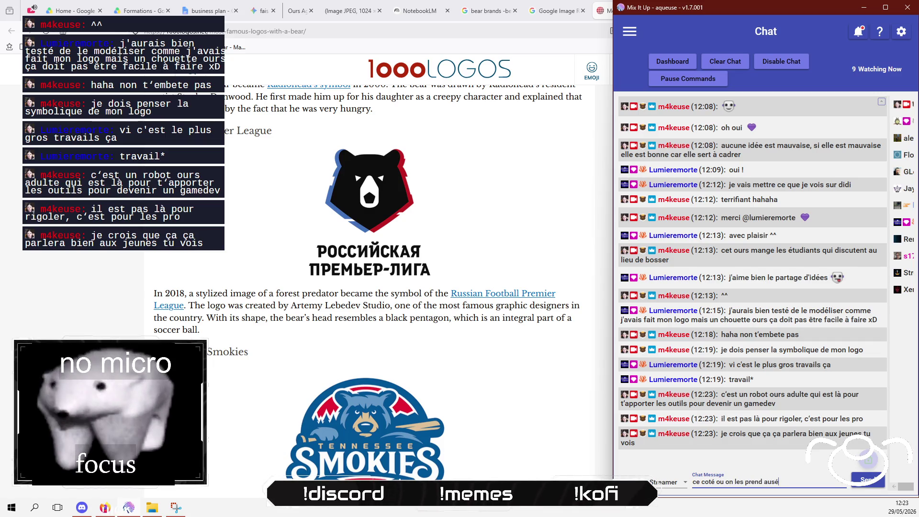
type("reuxieux")
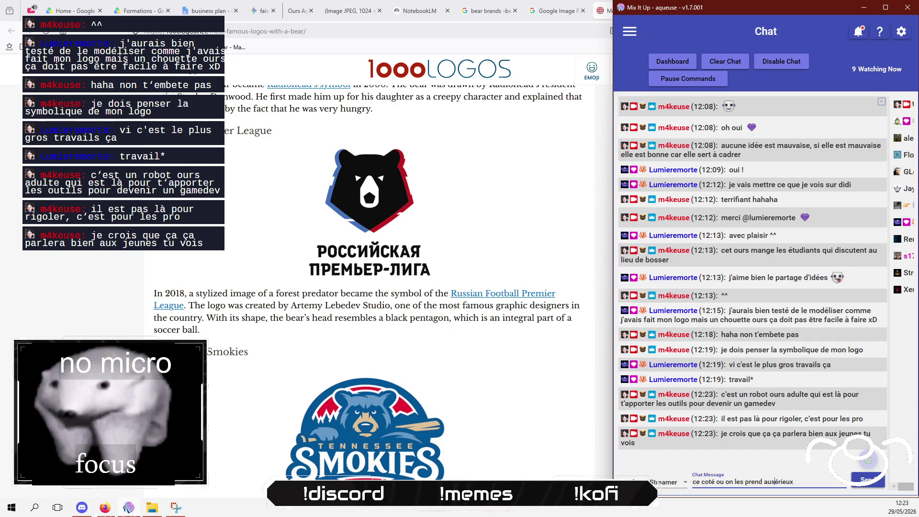
key("Left")
key("Left")
key("Left")
key("Return")
type("et ç")
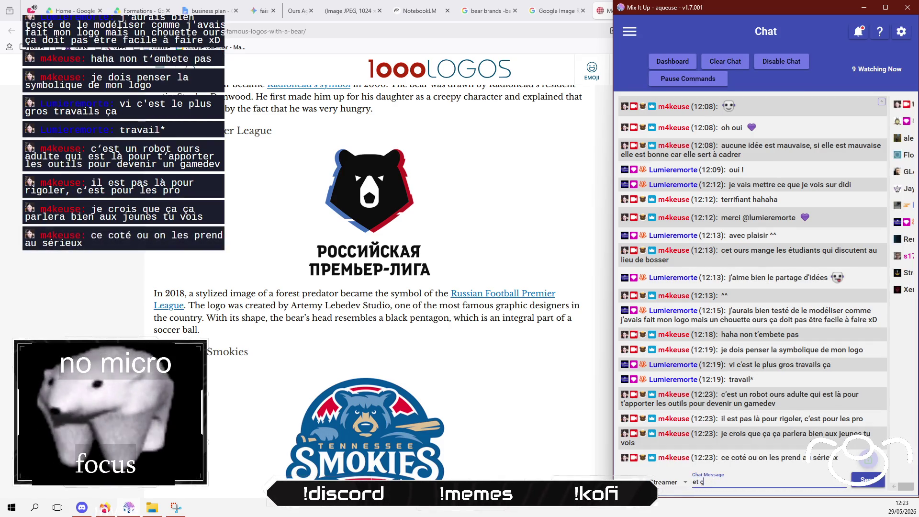
type("a parlera as")
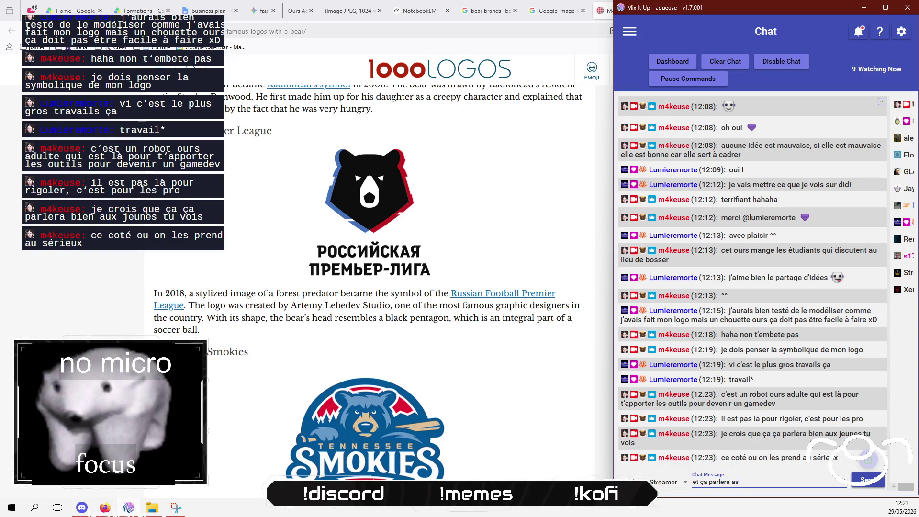
key("BackSpace")
type("ussi bien aux a")
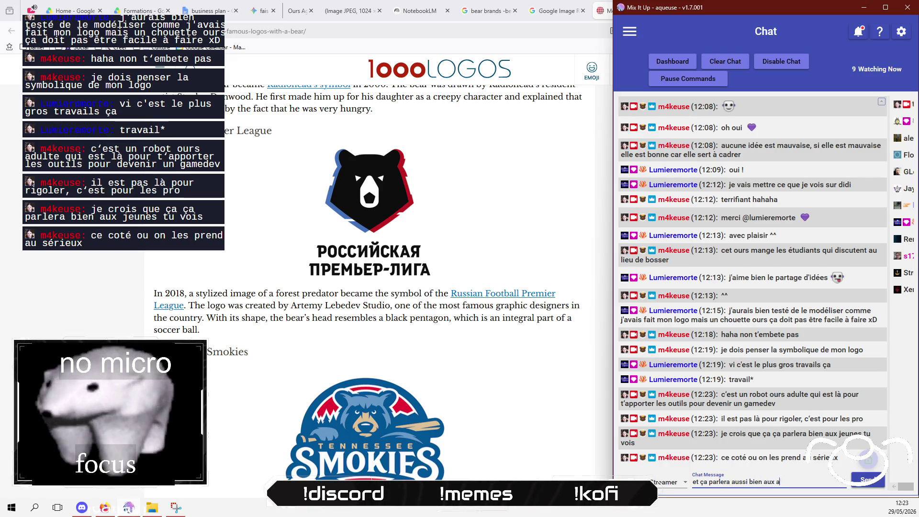
type("dyultes")
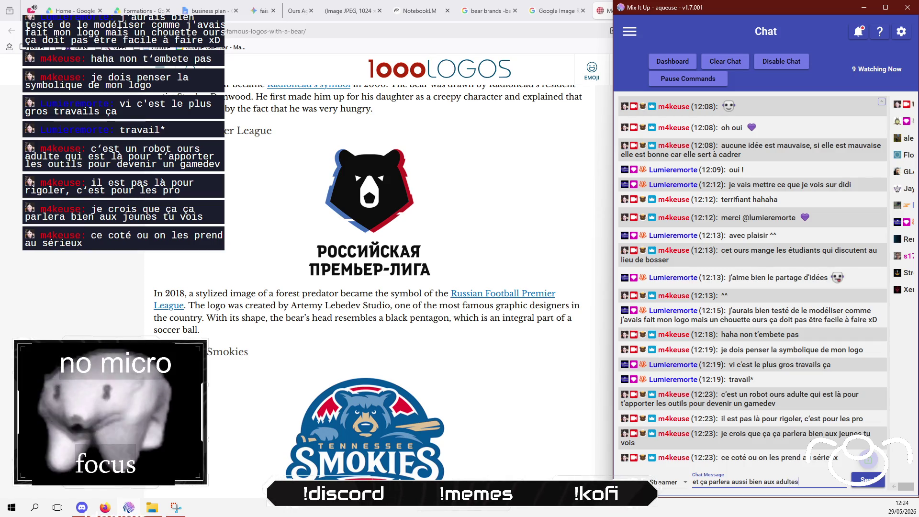
key("Return")
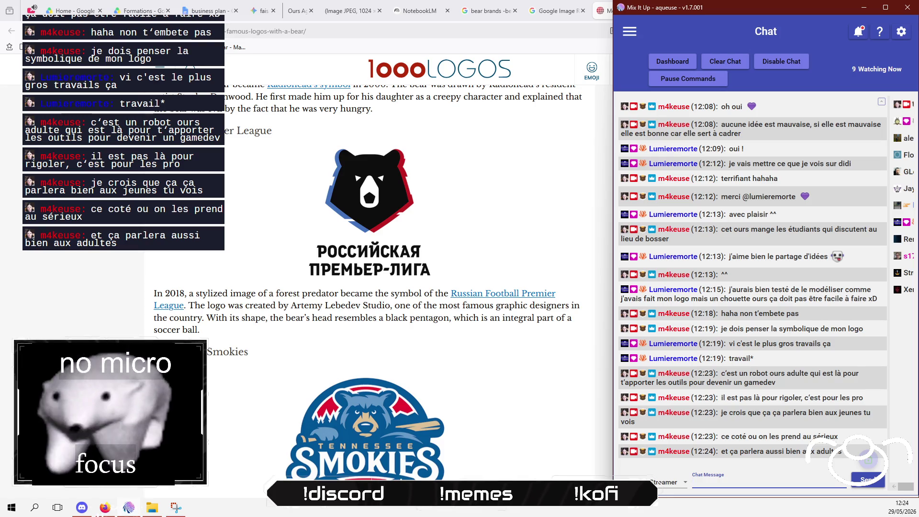
- Post that real tools, not a screen or controller, will speak to institutions
type("je crois")
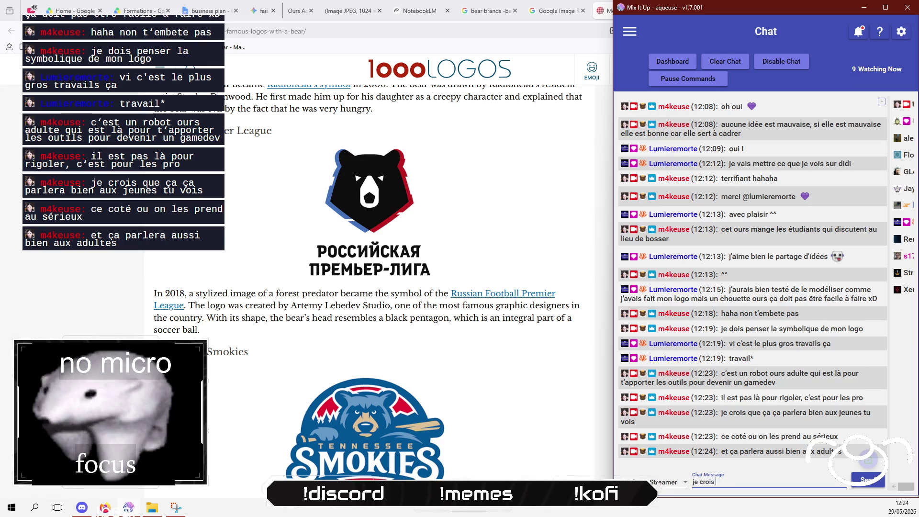
type("ce st")
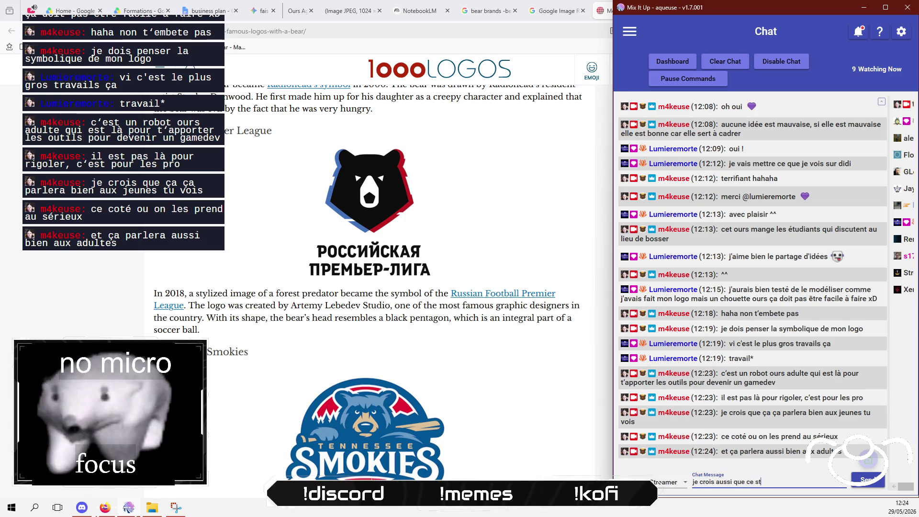
type("coté ou on e")
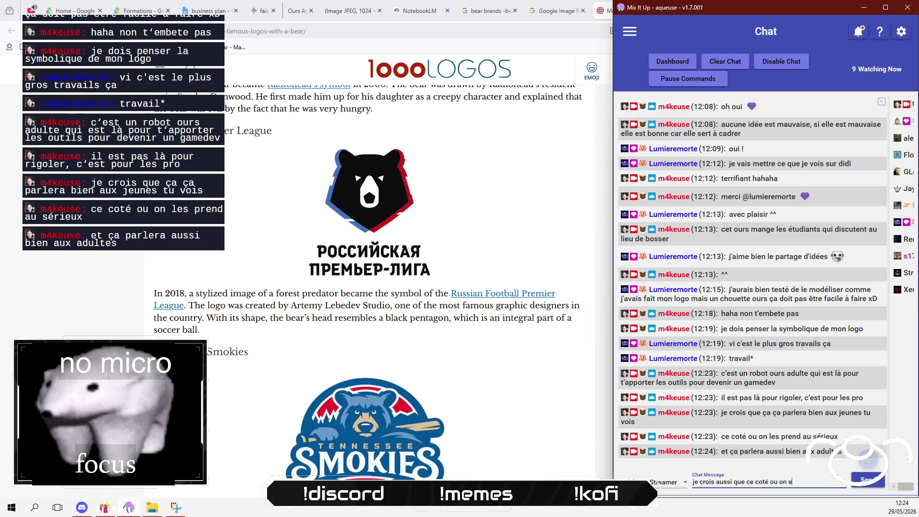
key("BackSpace")
type("met m")
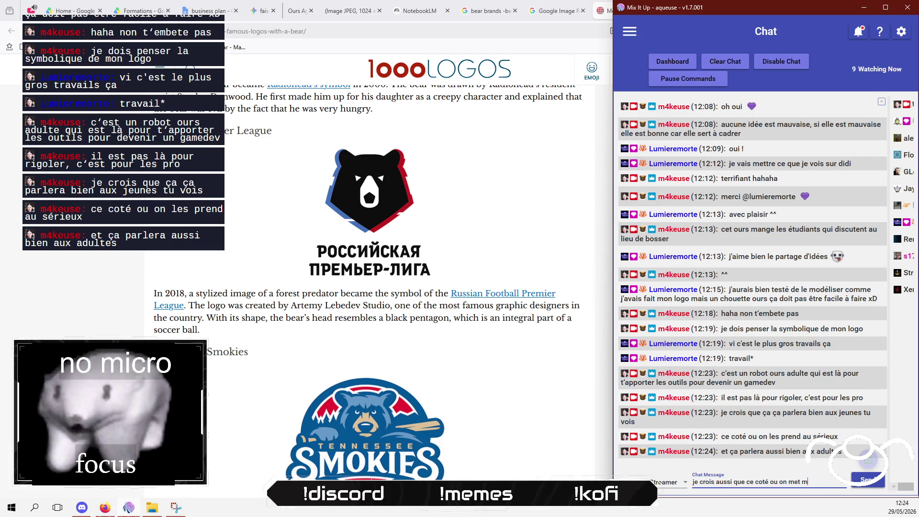
key("BackSpace")
type("des outils ma")
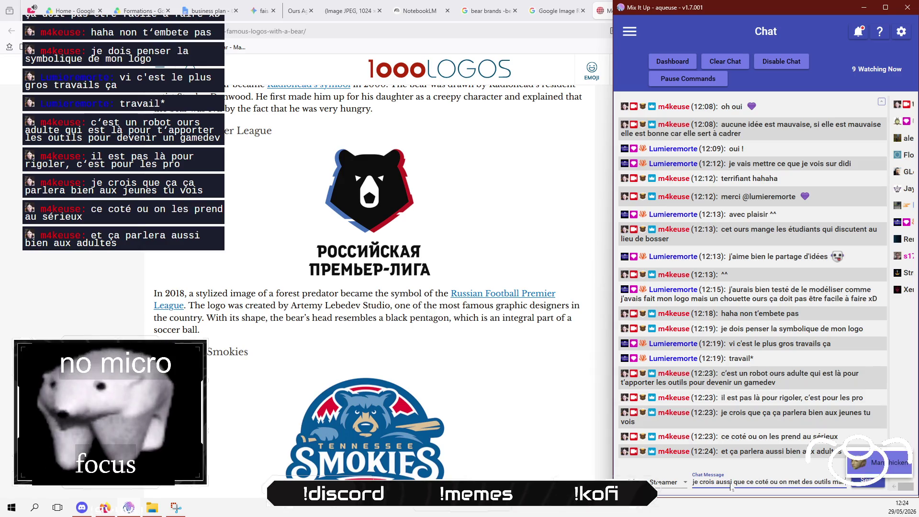
type("nuel et p")
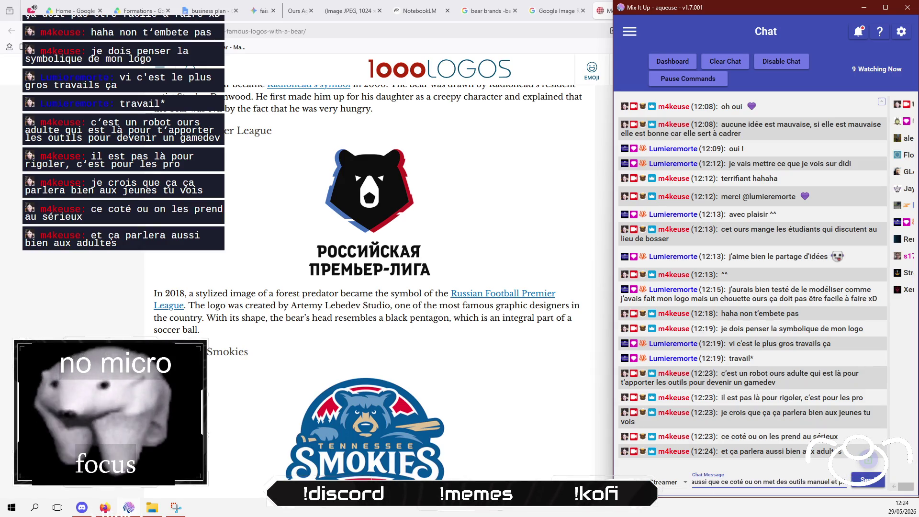
type("as un écan ou")
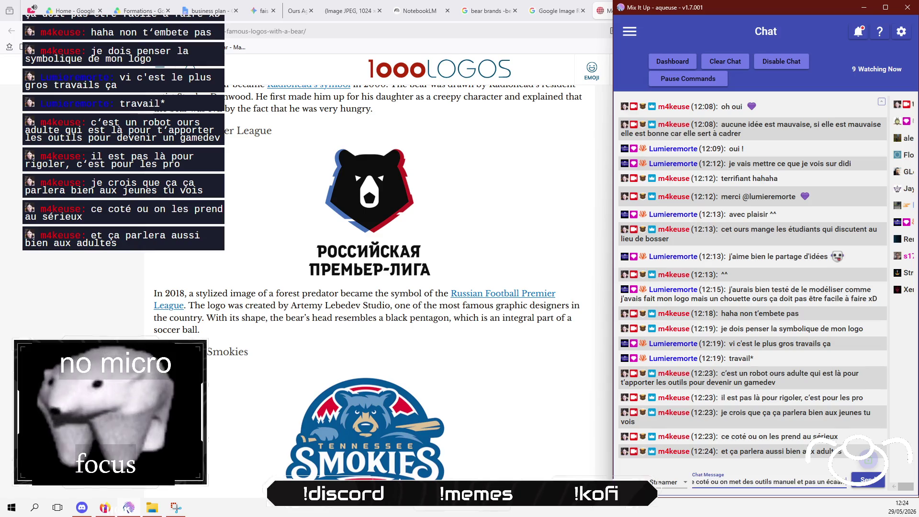
type(" une")
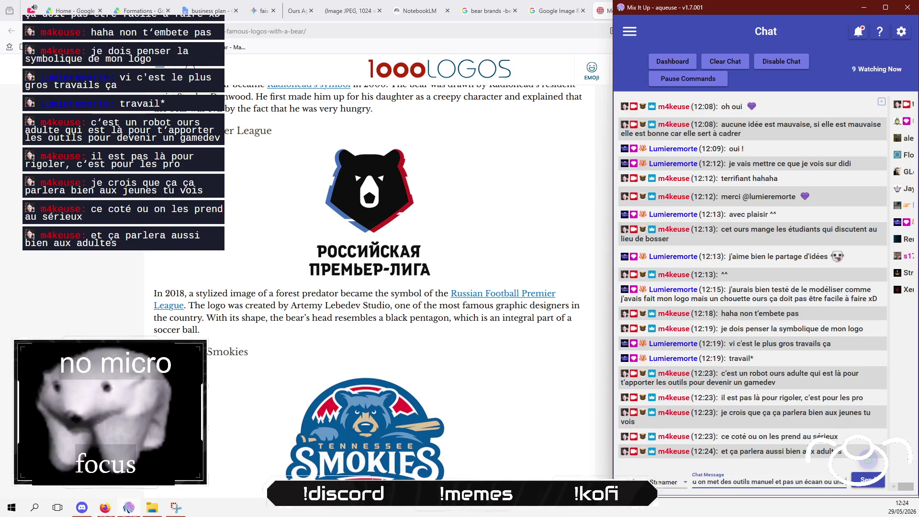
type(" manette par")
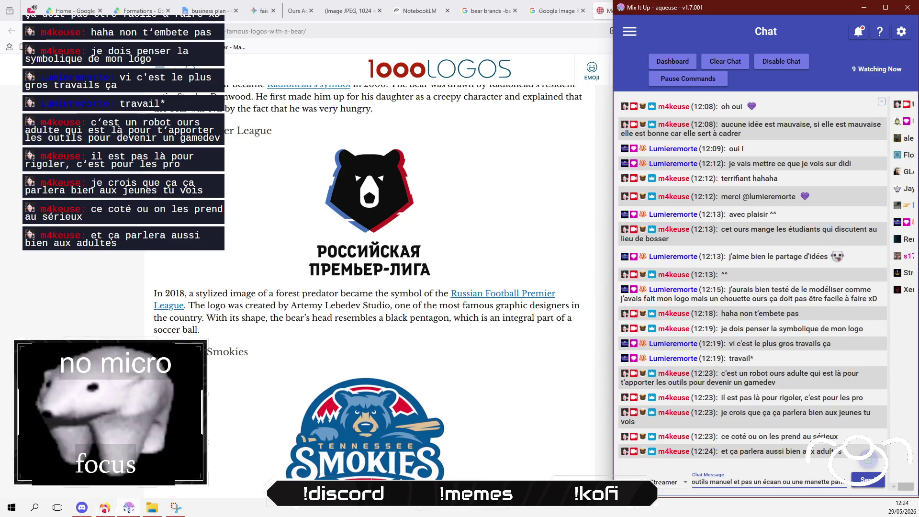
type("lerabien aux ins")
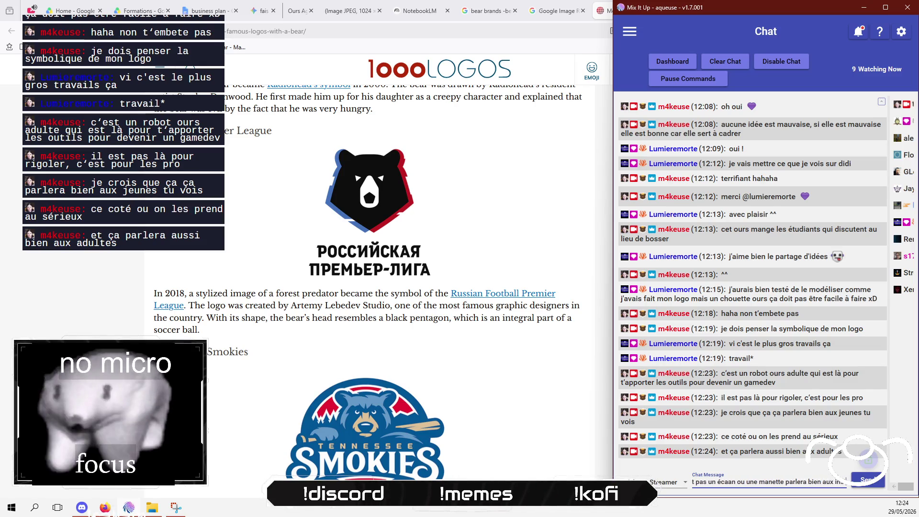
type("tututions")
key("Return")
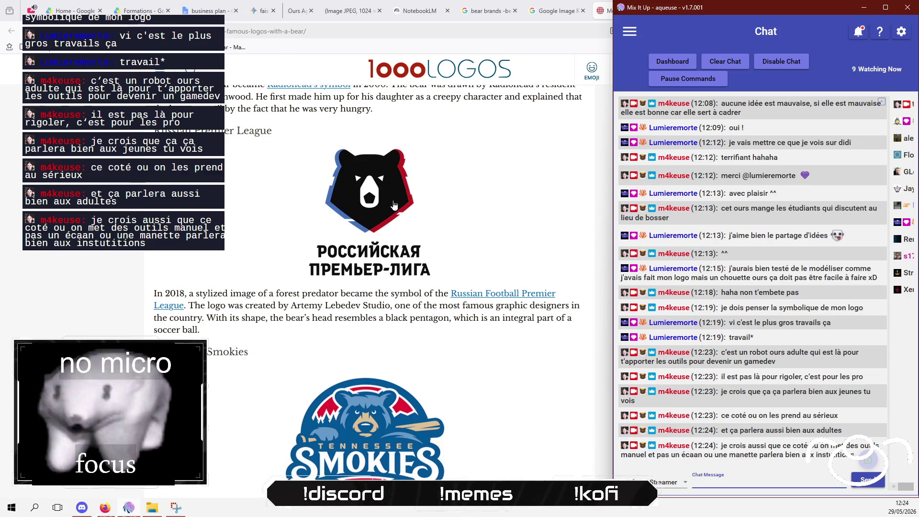
- Ask Gemini for a serious adult mecha bear logo holding a screwdriver and a wrench
left_click(266, 8)
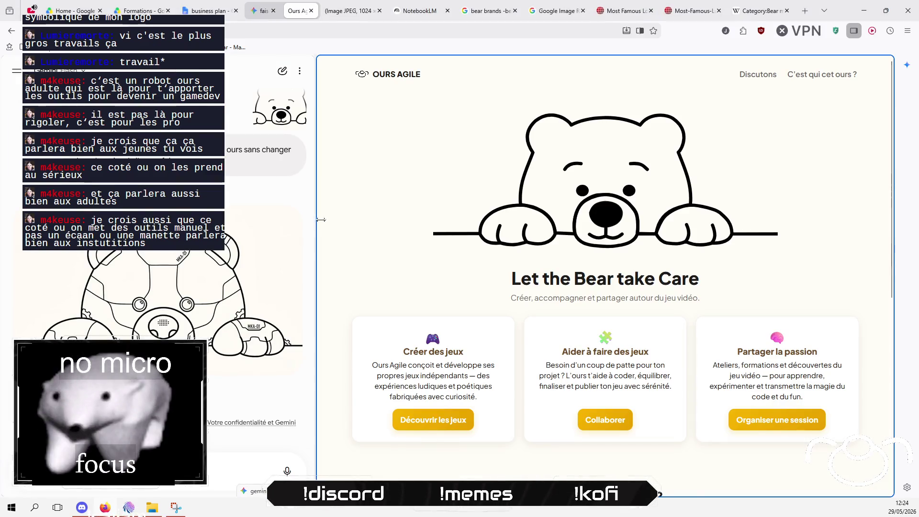
left_click_drag(314, 225, 429, 225)
left_click(144, 457)
key("ctrl+v")
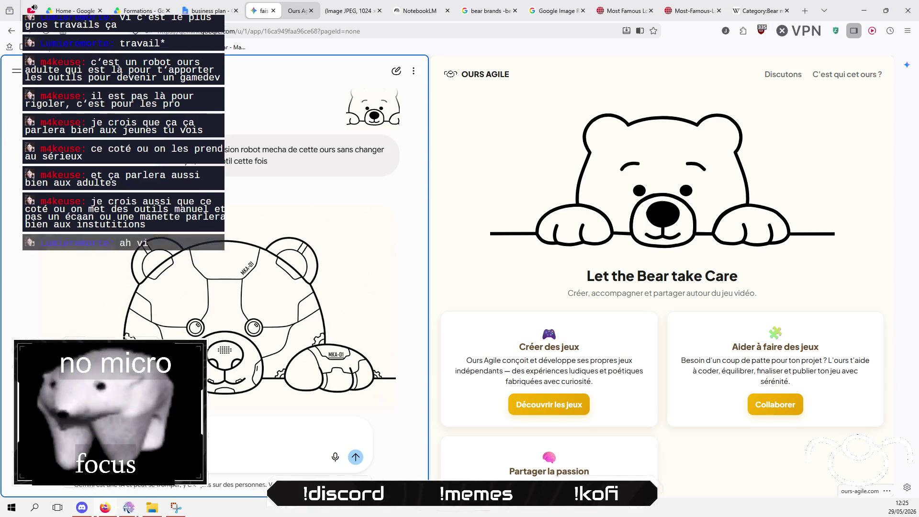
type("adul")
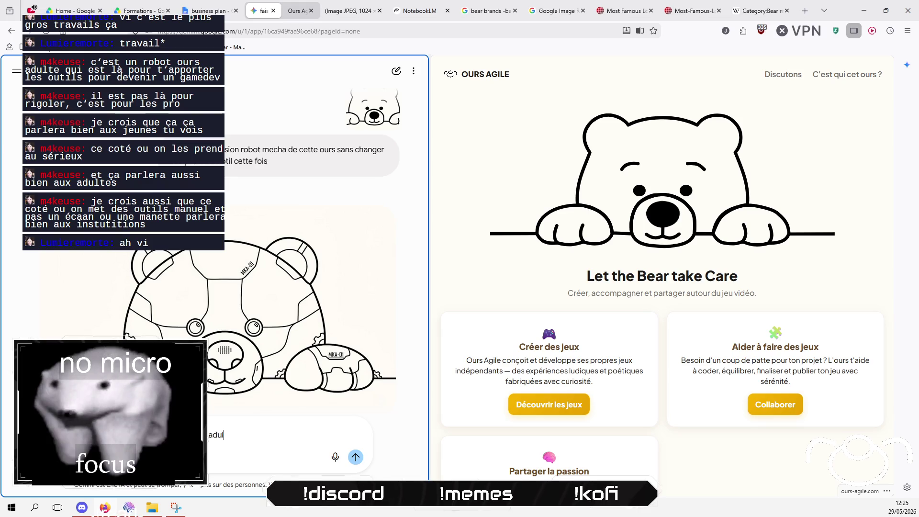
type("te mecha")
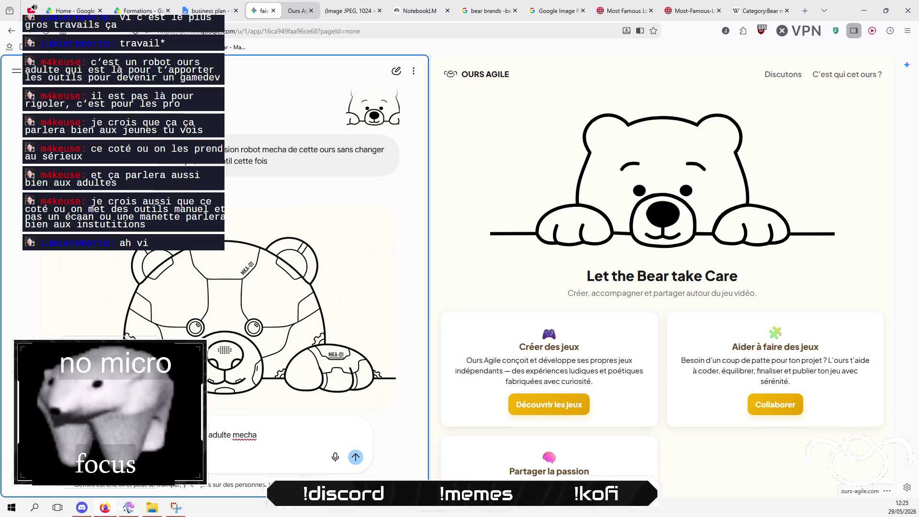
type(" a l")
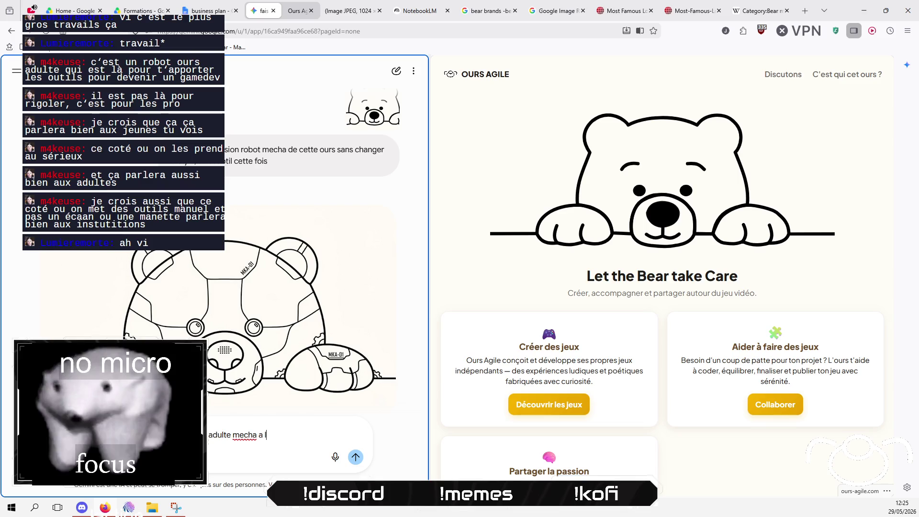
type("'air sérieux")
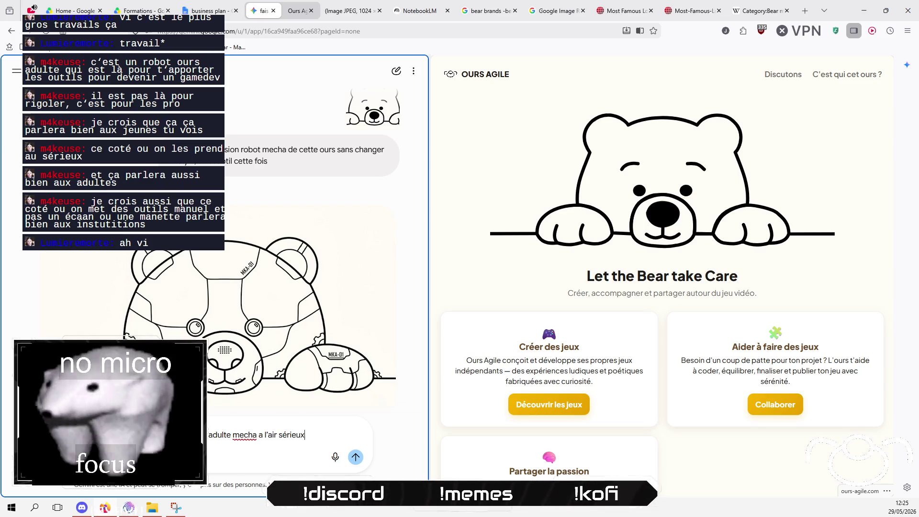
type(" q")
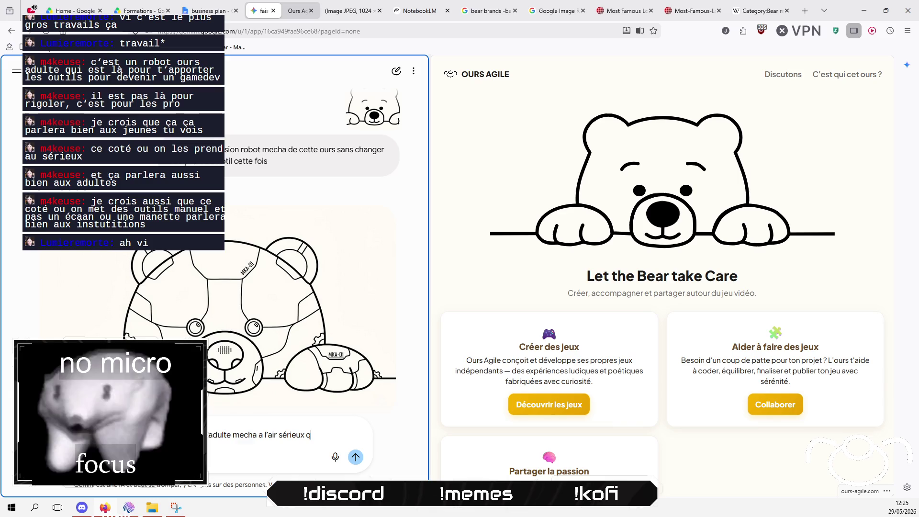
key("BackSpace")
type("en vue de")
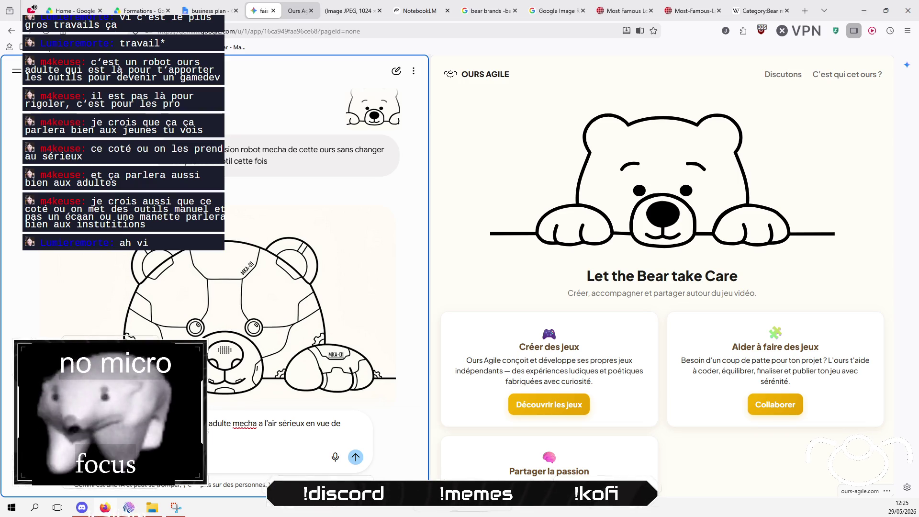
type("es outils")
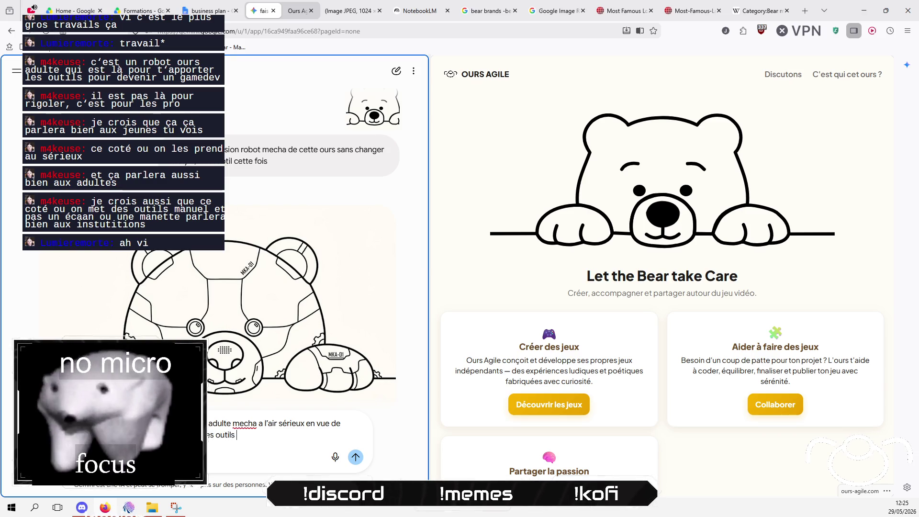
type("(un tournev")
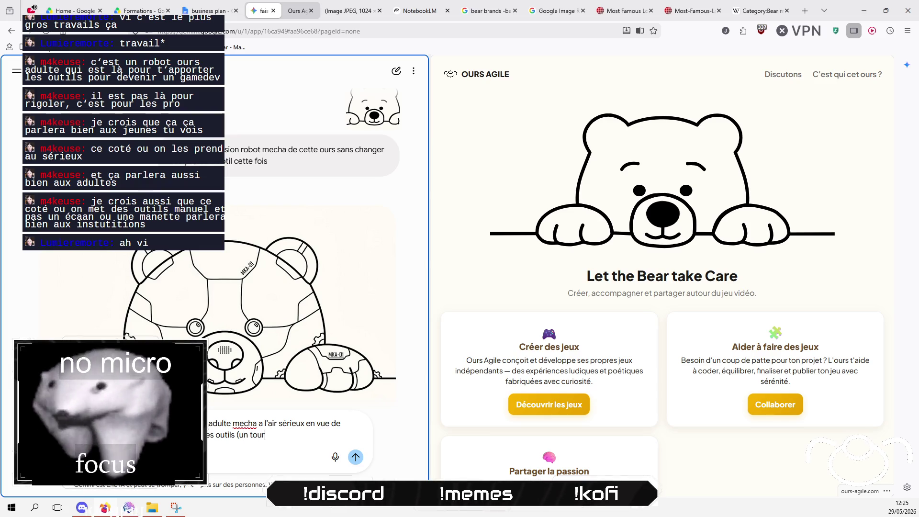
type("is dans la ma")
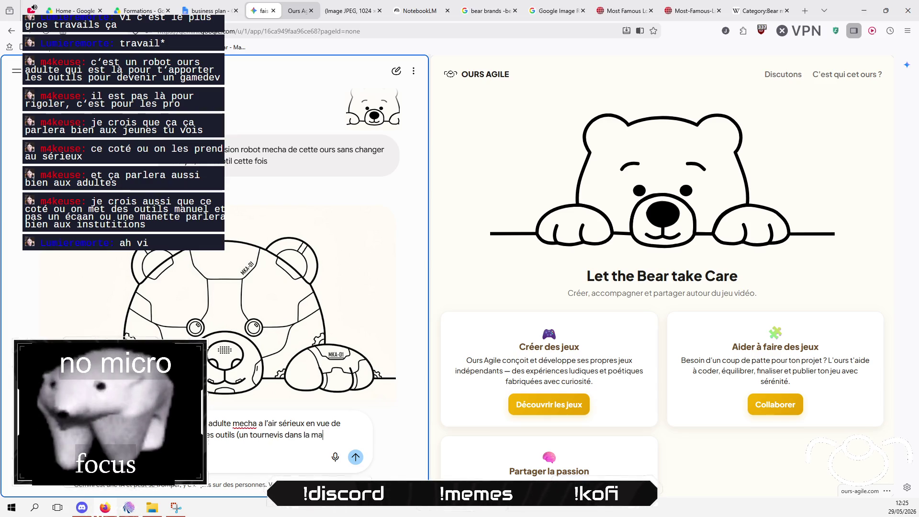
type("in gauche")
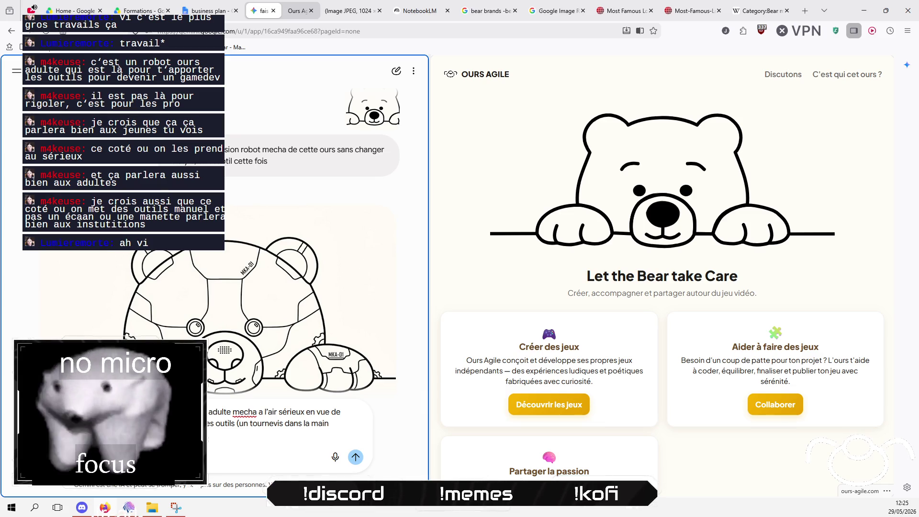
type("roie")
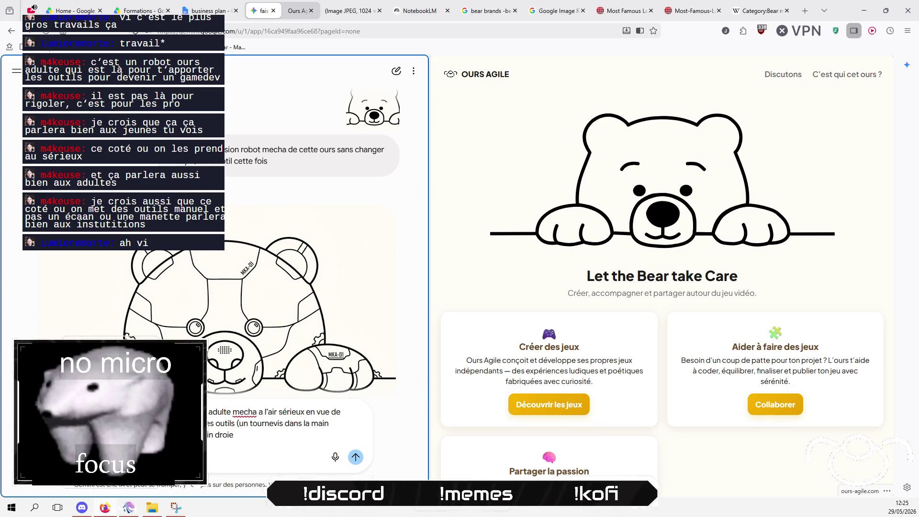
key("Return")
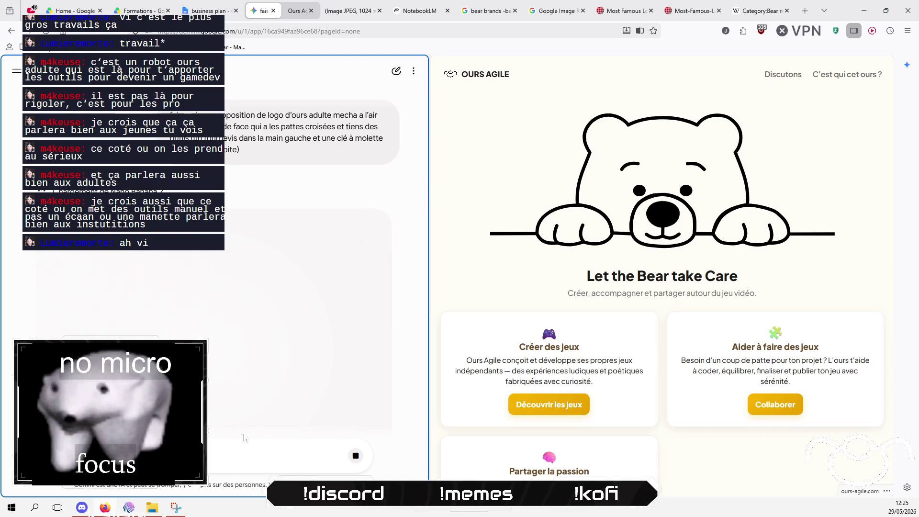
- Post a chat message suggesting the bear wear a cap, then return to the Gemini browser
left_click(128, 508)
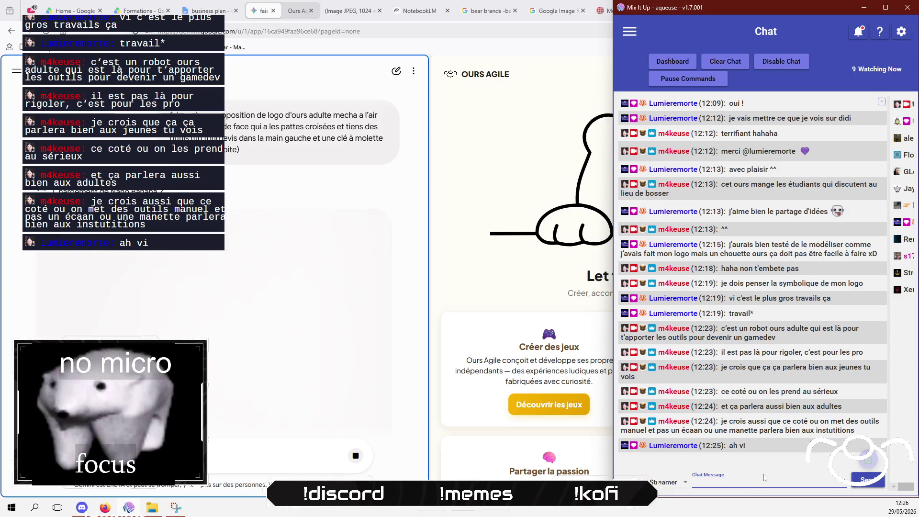
type("oh et je p")
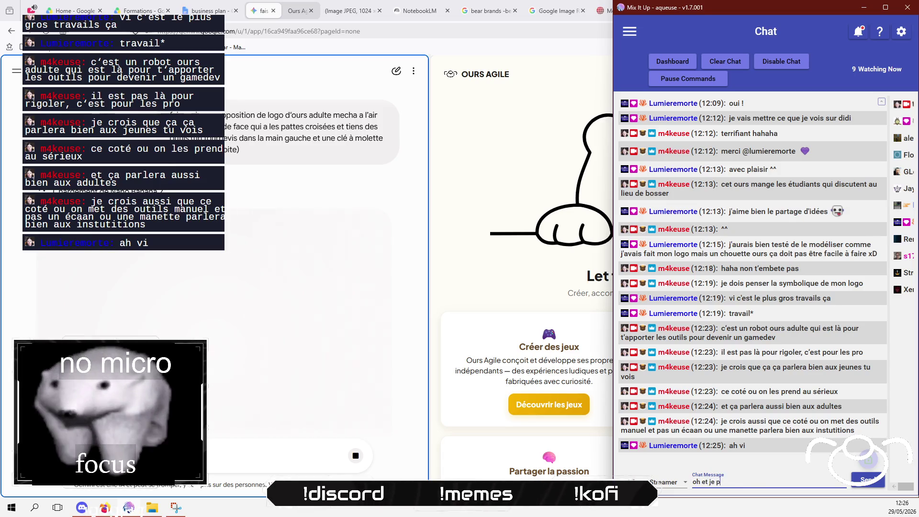
type("ense qu'il de")
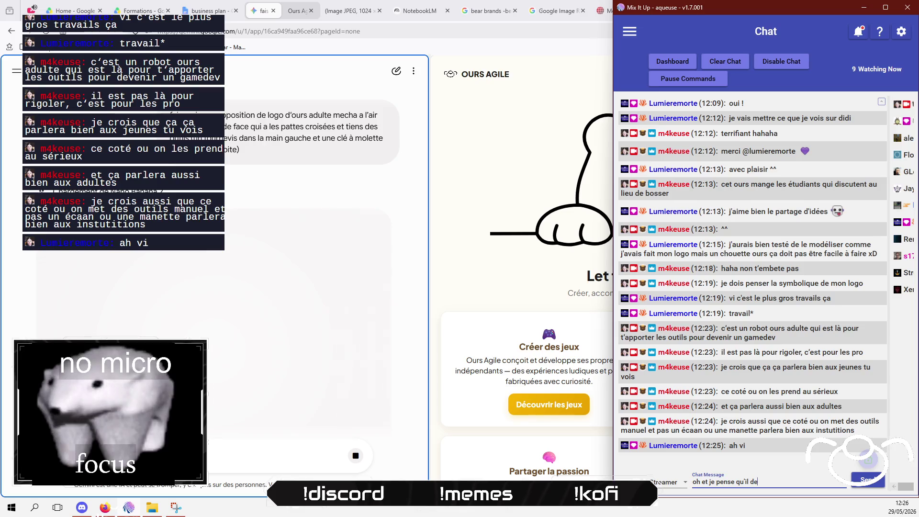
type("vrait avoir une c")
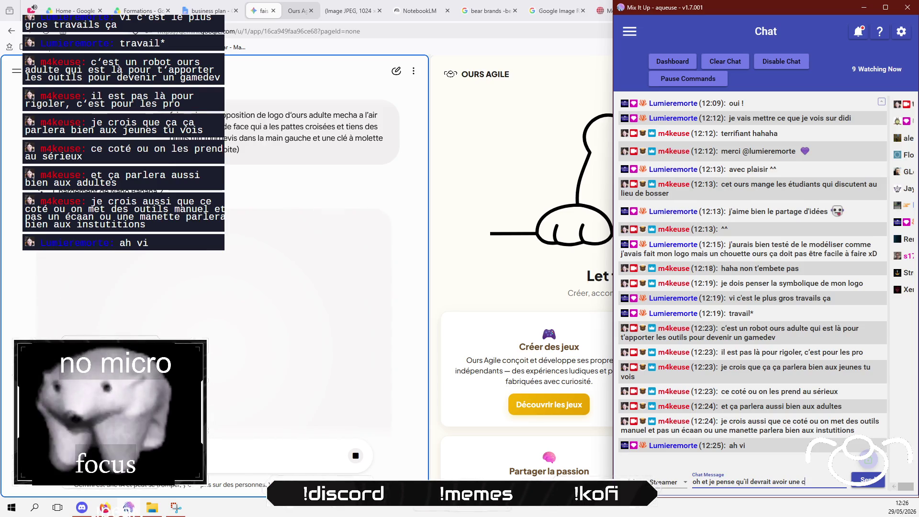
type("asquette")
key("Return")
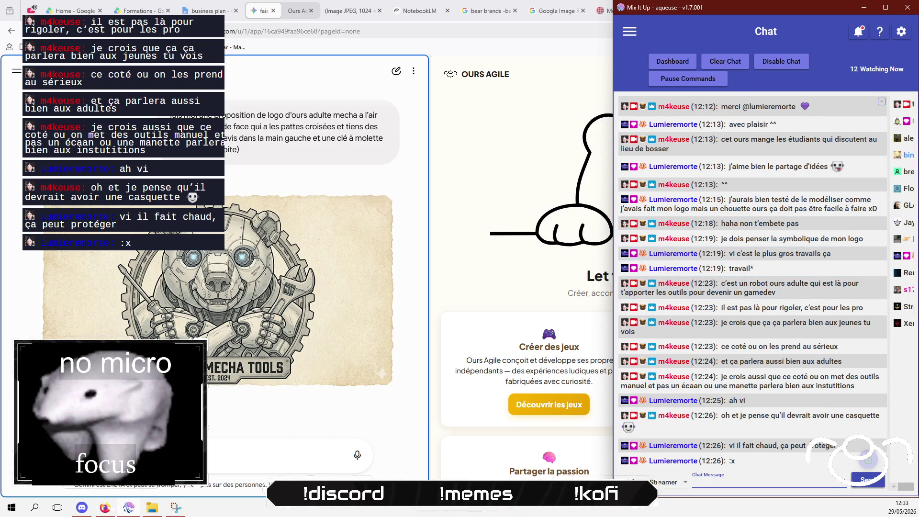
left_click(257, 456)
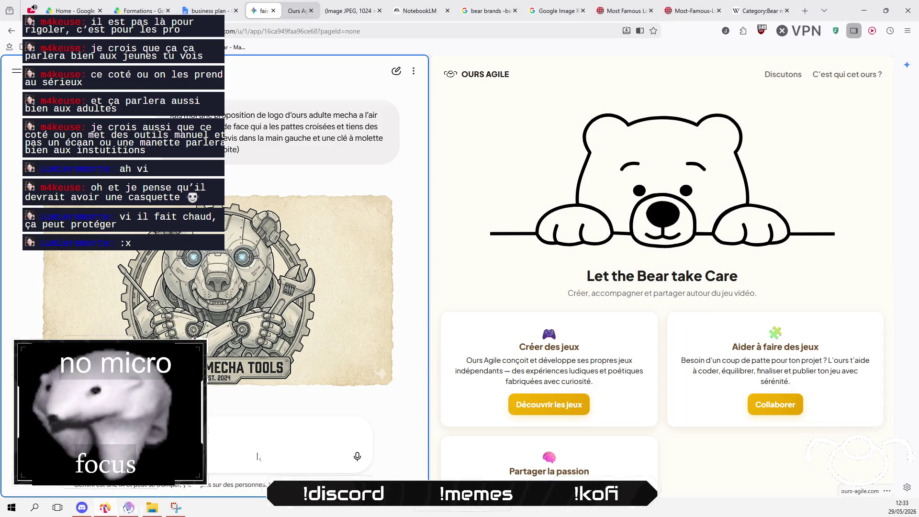
- Copy the earlier logo prompt and delete the old mecha bear conversation
triple_click(238, 150)
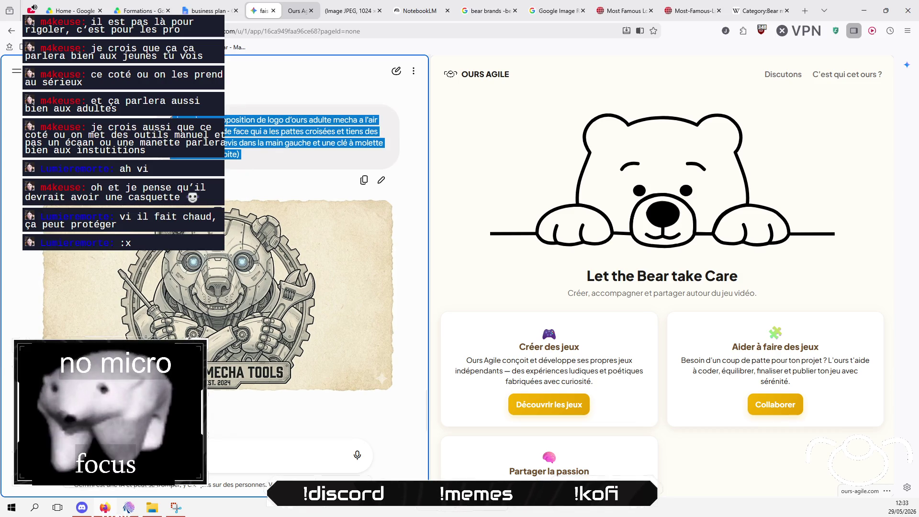
left_click(238, 149)
mouse_move(170, 117)
left_mouse_down()
mouse_move(191, 117)
mouse_move(241, 155)
left_mouse_up()
right_click(260, 146)
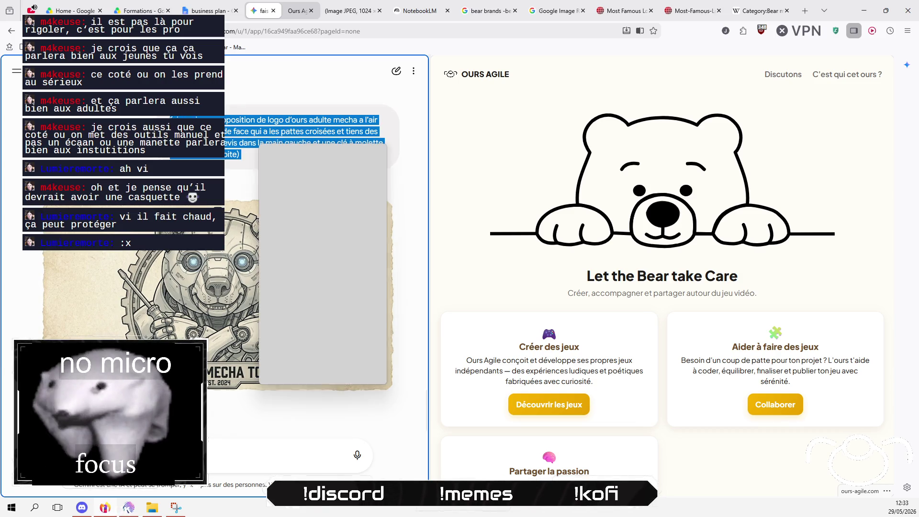
left_click(289, 154)
scroll(239, 191, "up", 10)
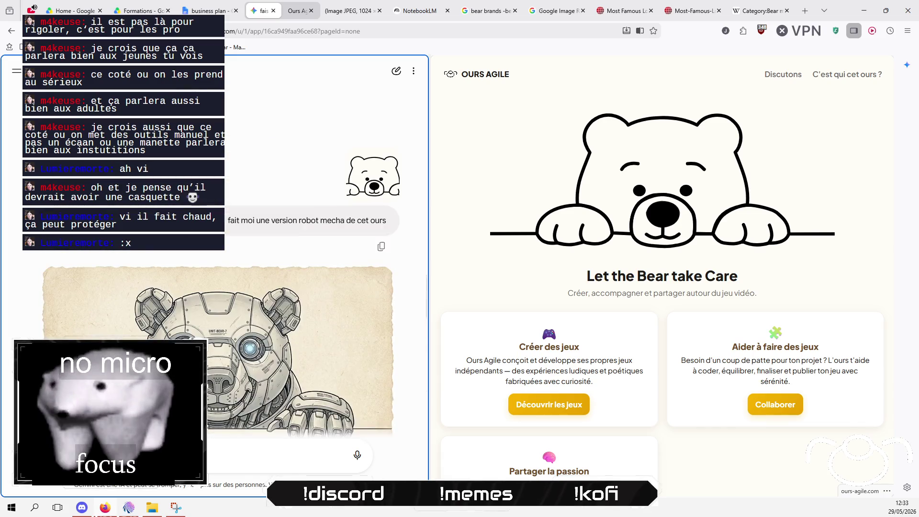
left_click(17, 72)
left_click(142, 234)
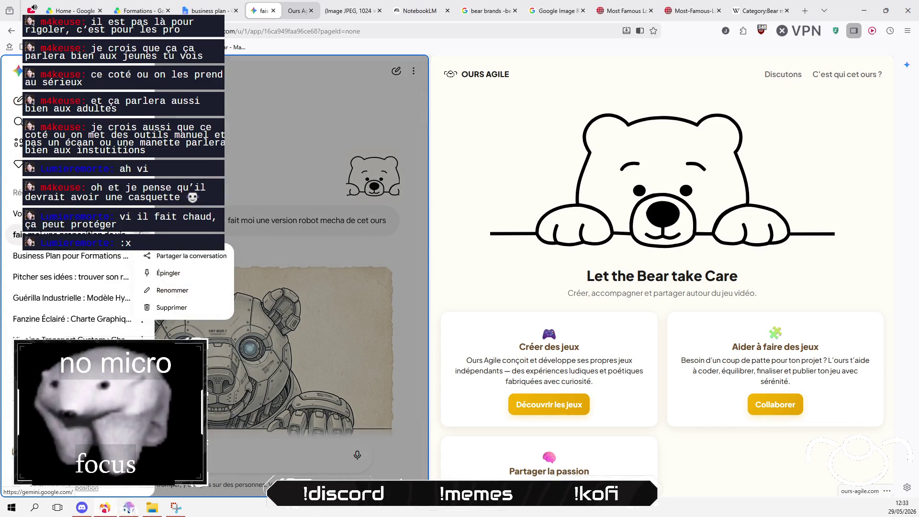
left_click(171, 307)
left_click(328, 306)
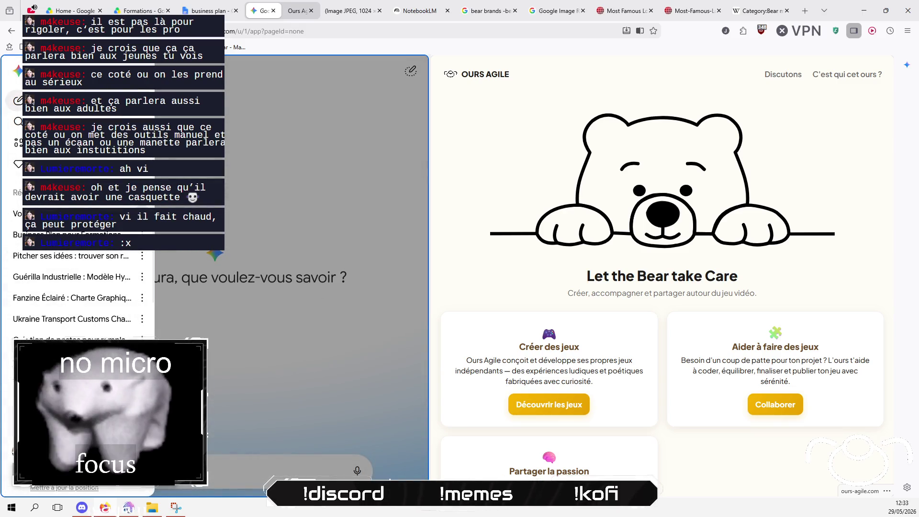
key("Escape")
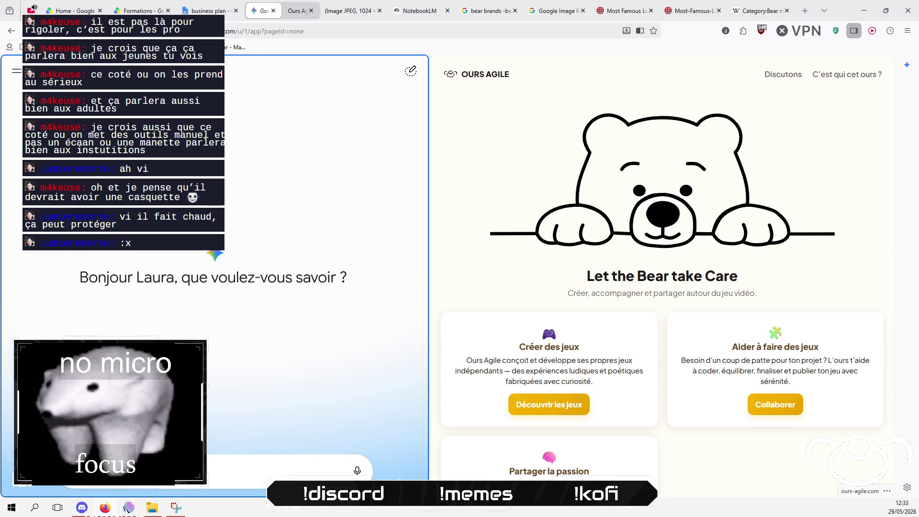
- Paste the prompt into a new chat, adding 'dans un style simple (noir sur blanc', and send
key("ctrl+v")
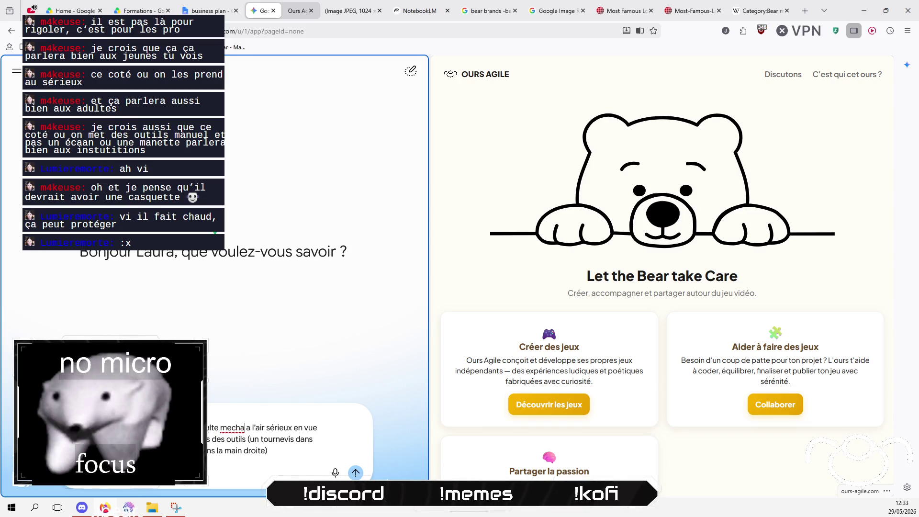
left_click(243, 428)
type("dans u")
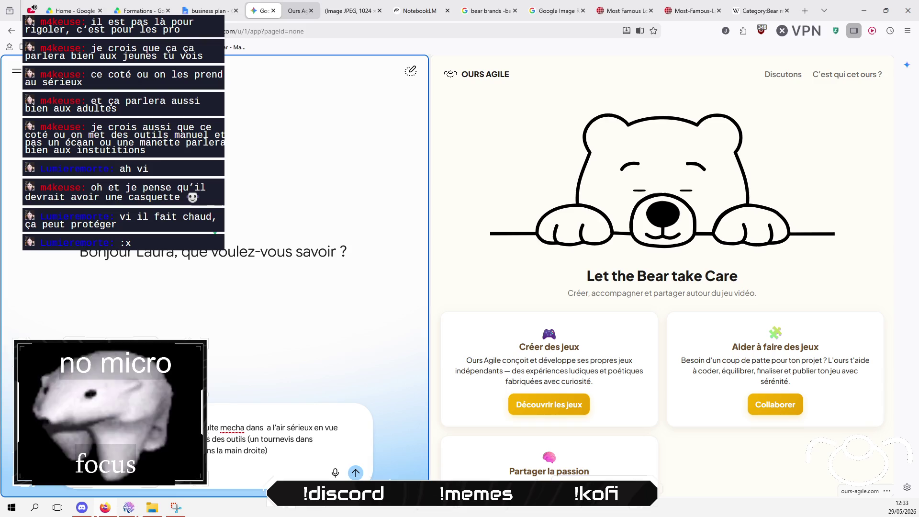
type("n style s")
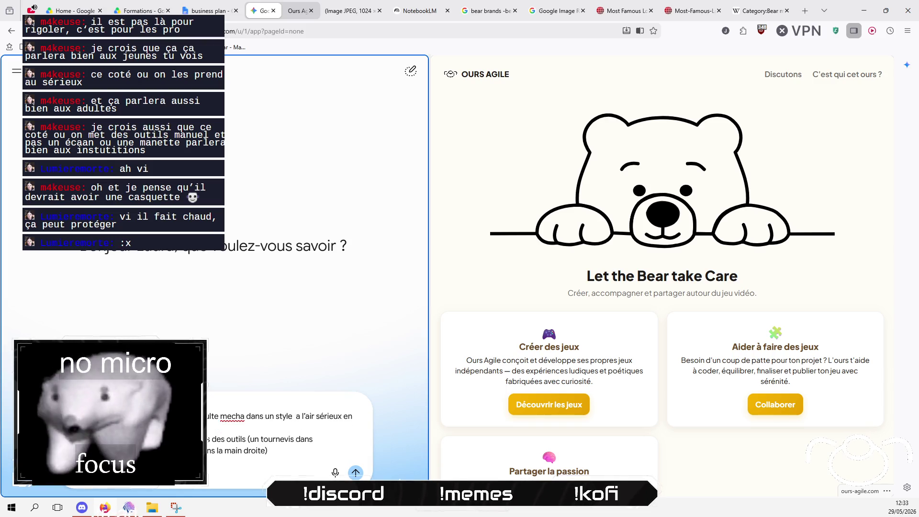
type("imple (noir")
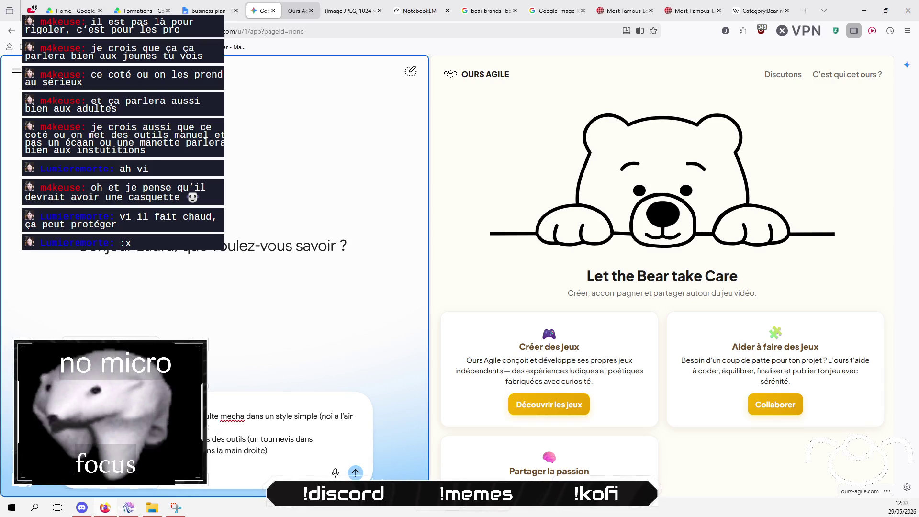
type(" sur")
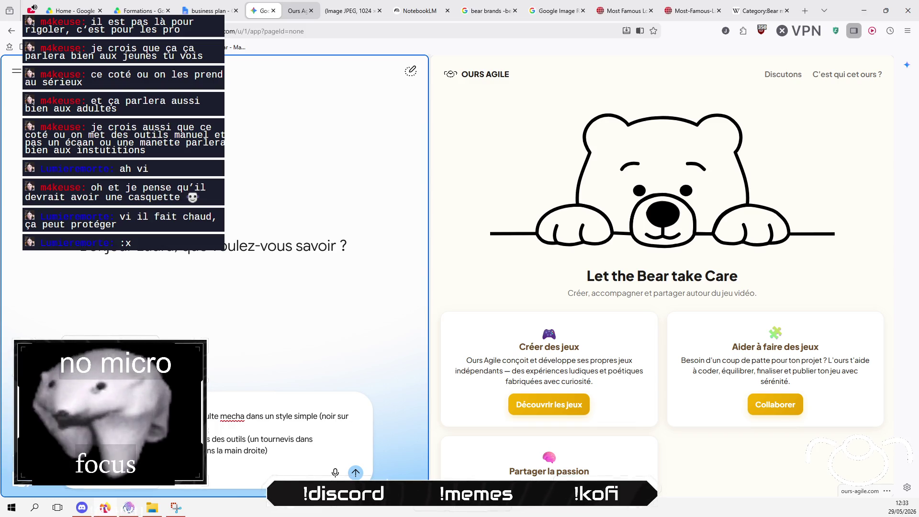
type(" blanc")
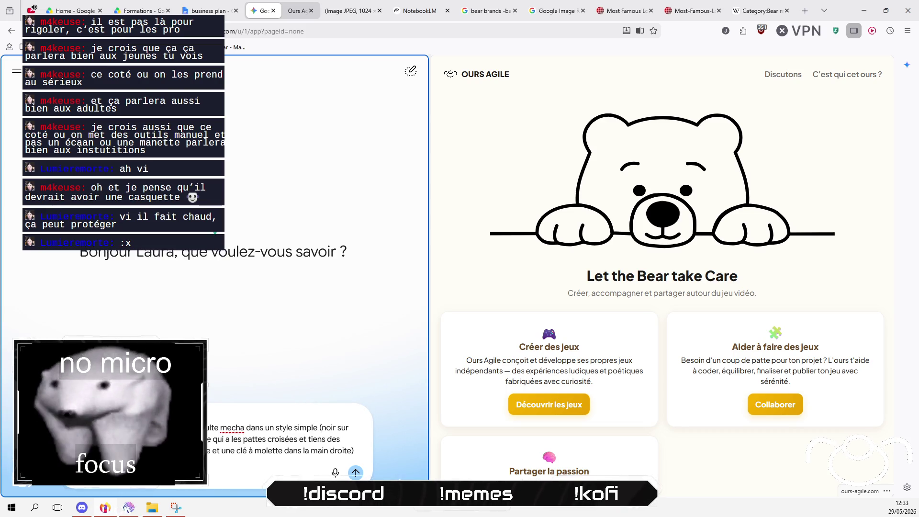
key("Return")
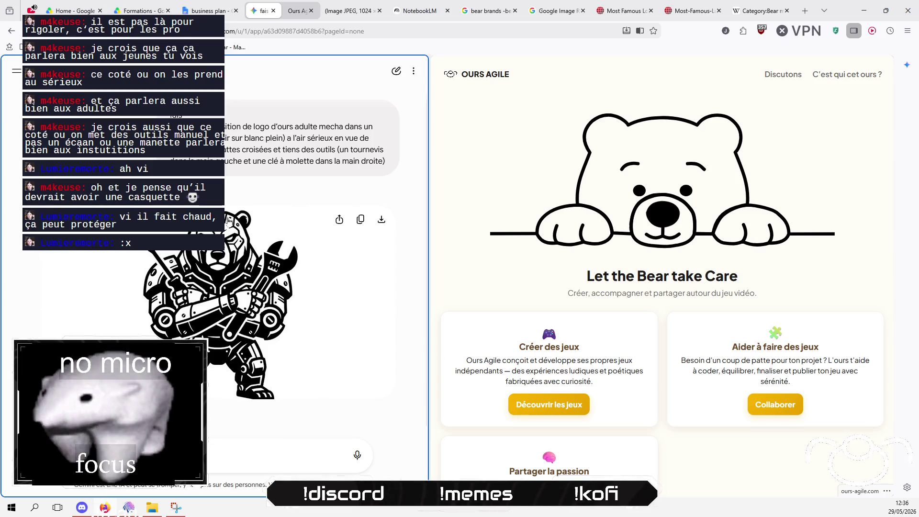
- Ask Gemini to simplify the logo's style and give the bear a cap
left_click(247, 456)
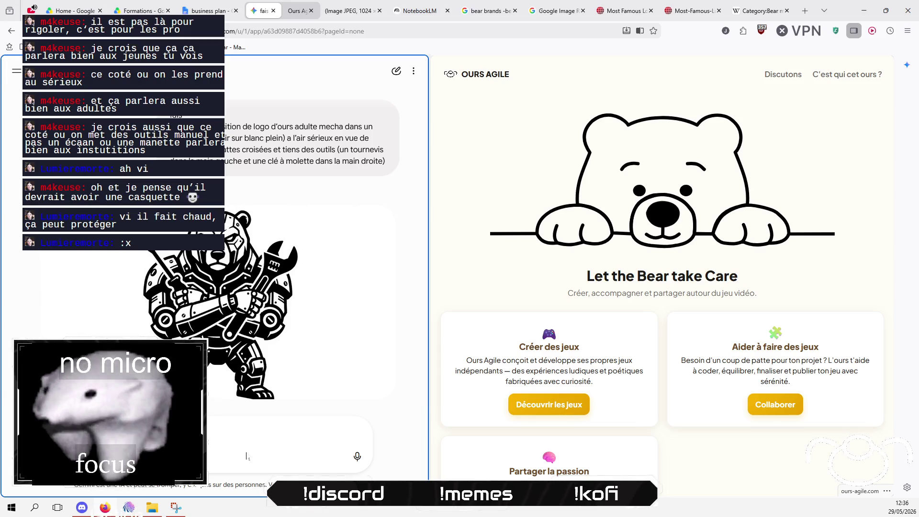
key("ctrl+v")
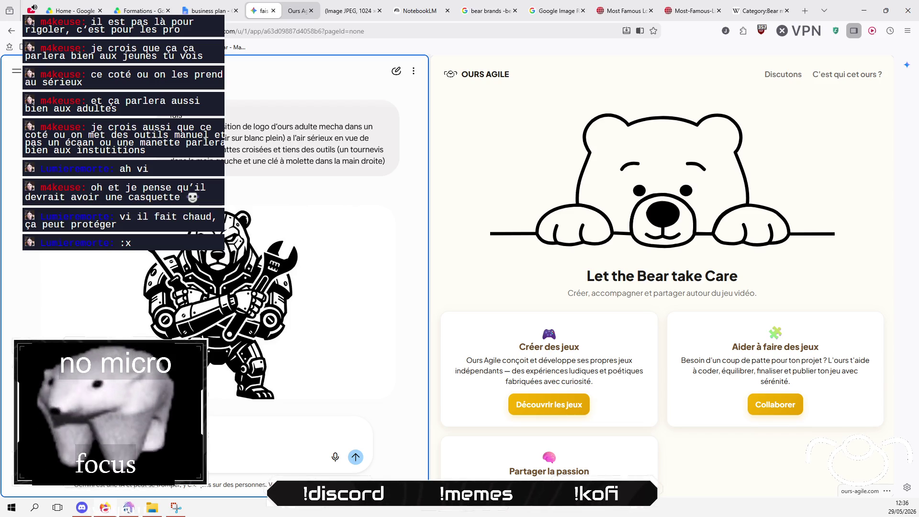
type("ie")
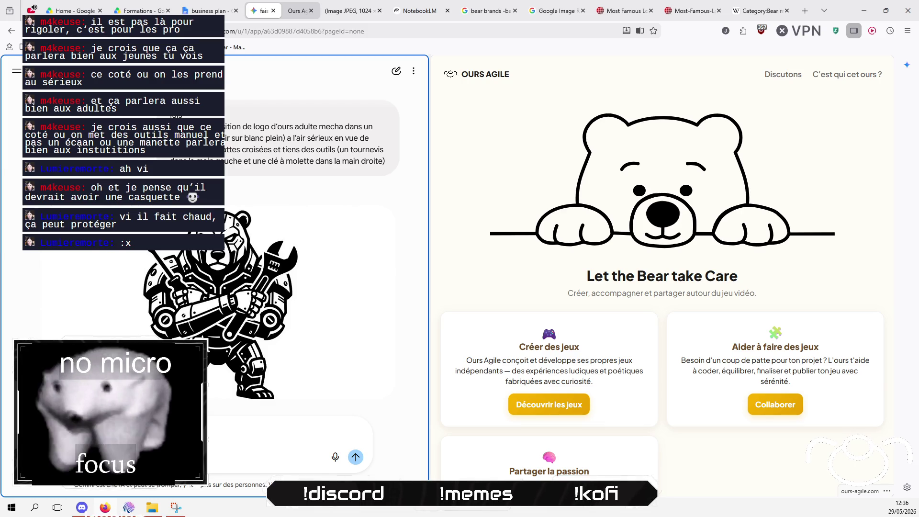
type("tyle e")
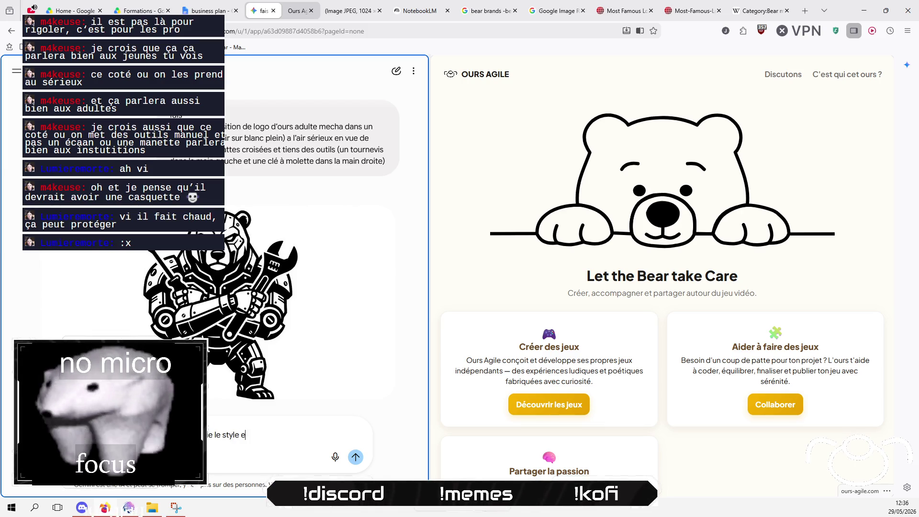
type("t ajoute ")
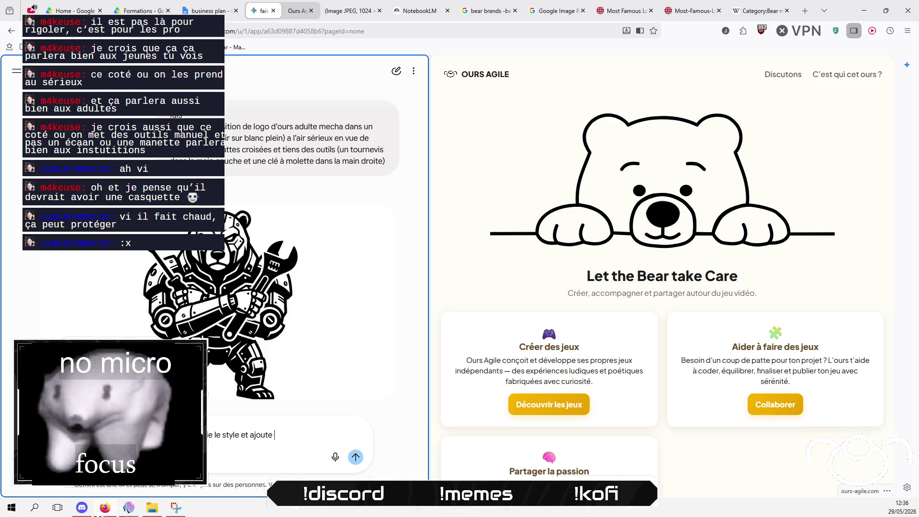
type("lui une casquette")
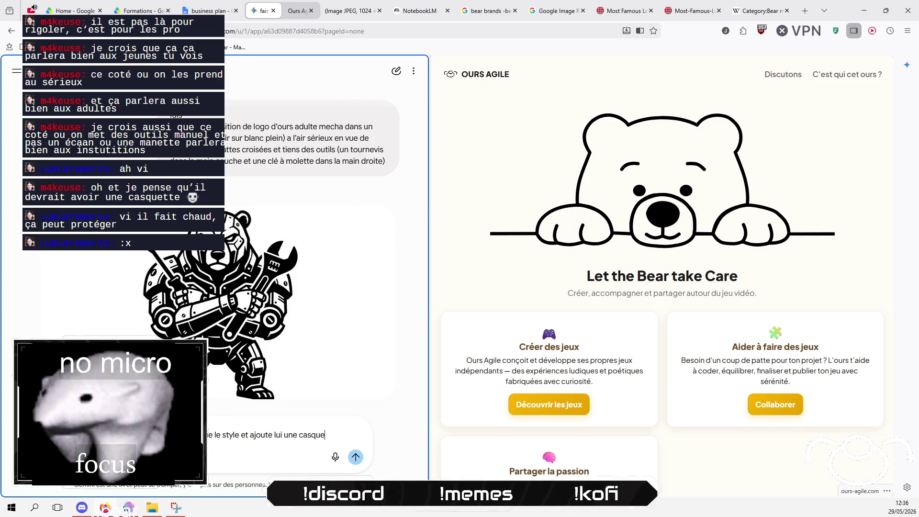
key("Return")
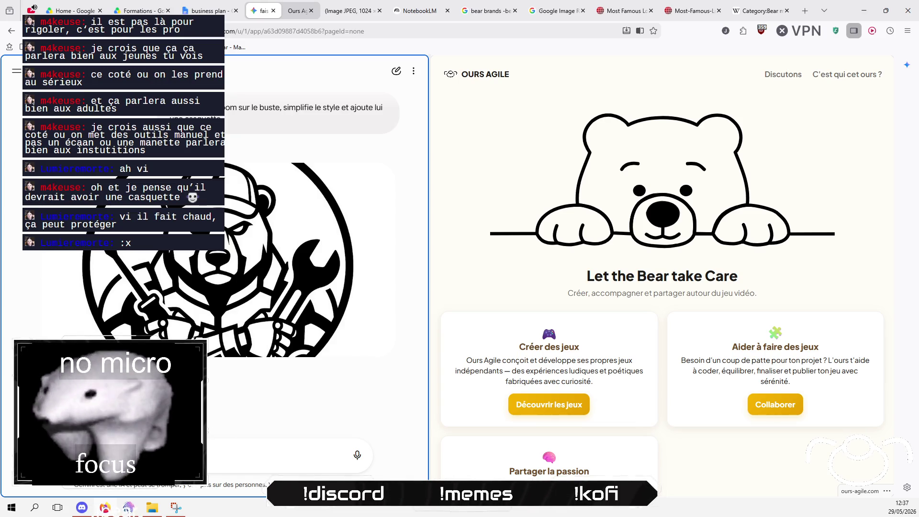
- Request that the bear's head be as robotic as the rest of its body ('que le reste du corps')
left_click(227, 451)
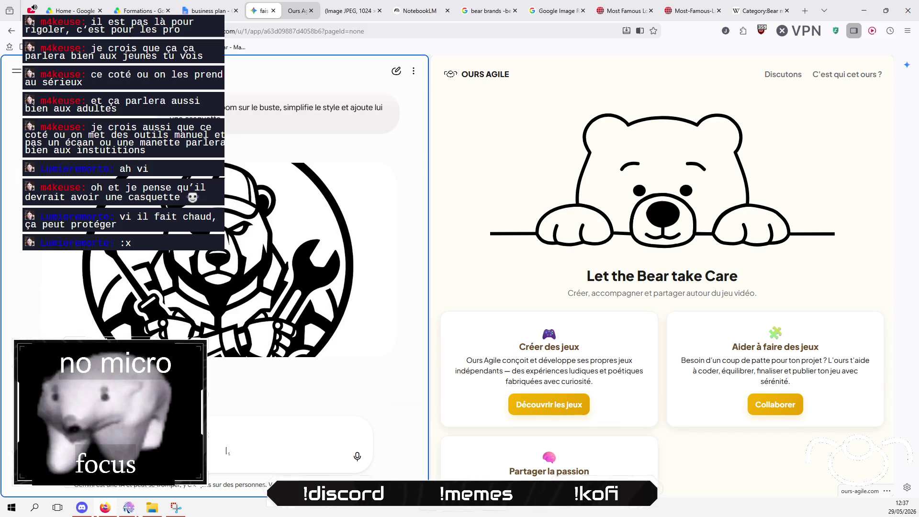
key("ctrl+v")
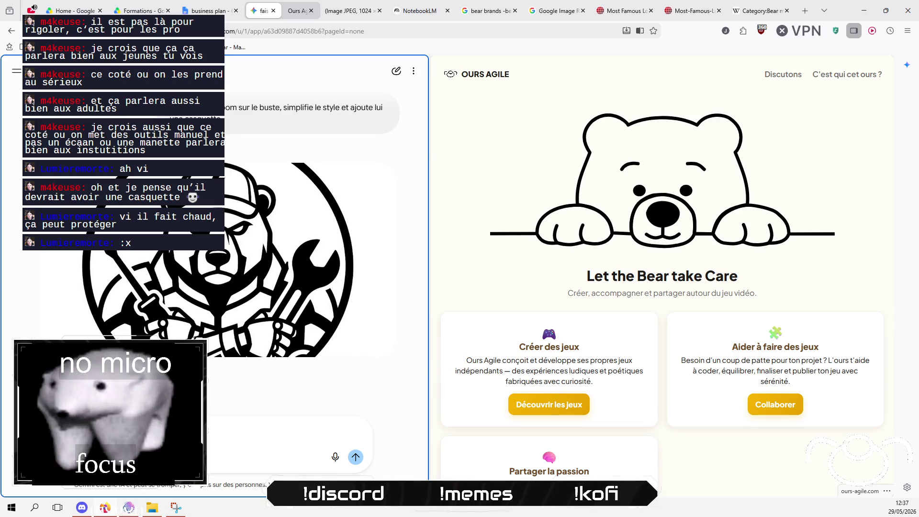
type("que le re")
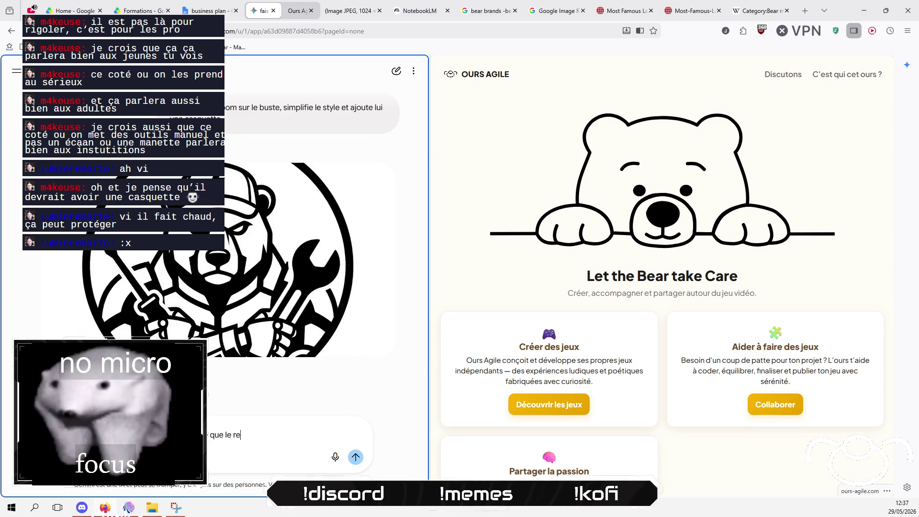
type("ste du corps")
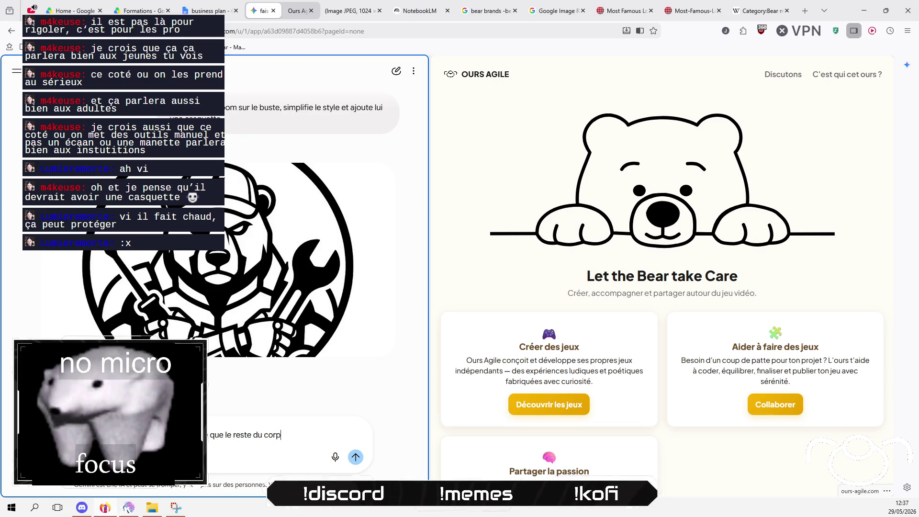
key("Return")
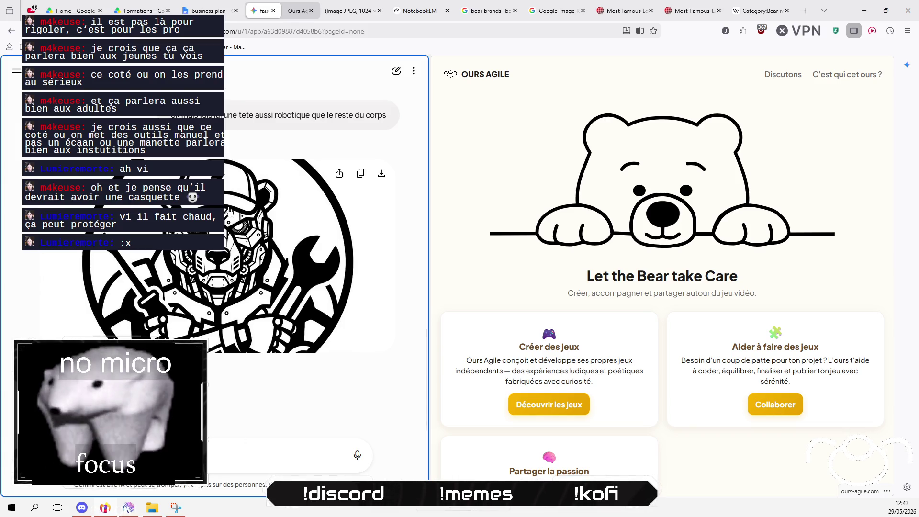
left_click(266, 457)
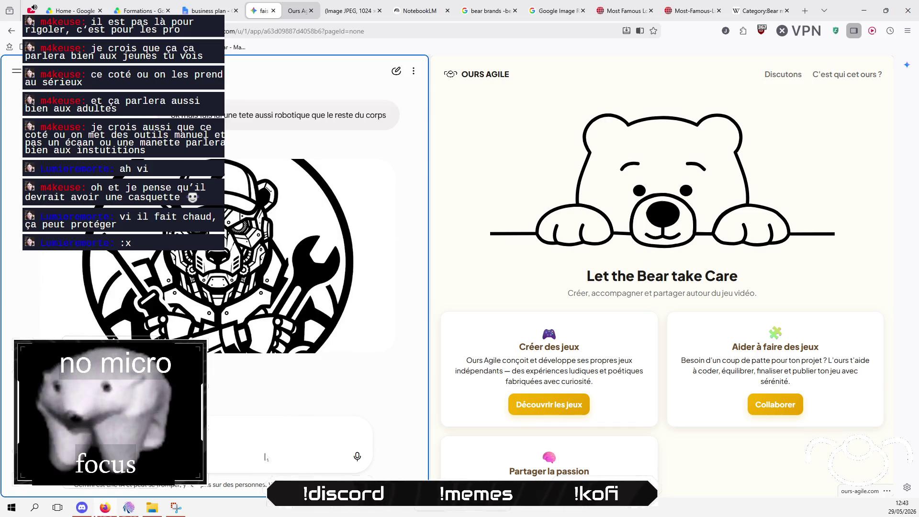
- Request 'un peu moins détaillé le visage' and watch the simpler-face logo generate
key("ctrl+v")
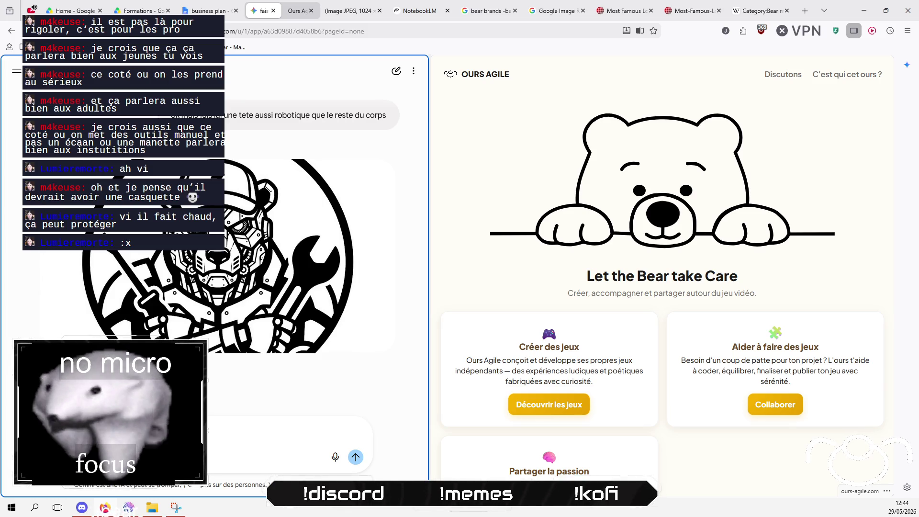
key("Return")
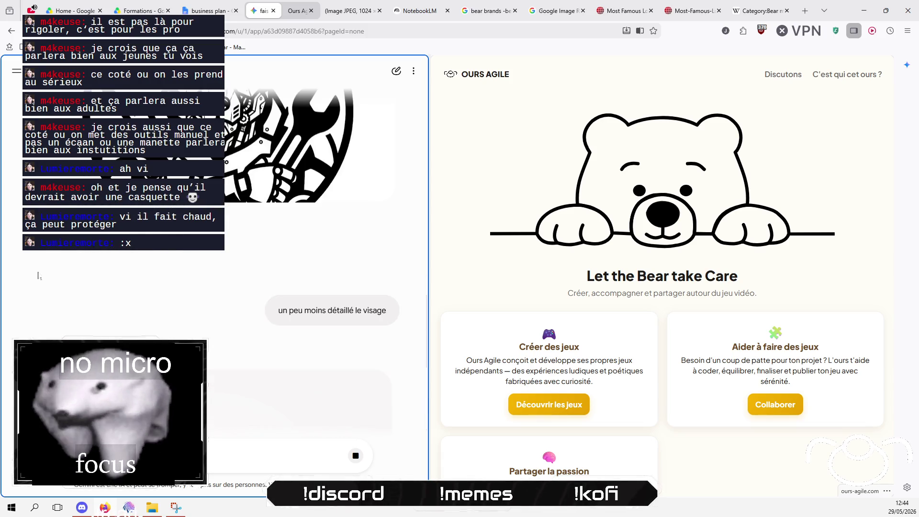
scroll(23, 280, "up", 5)
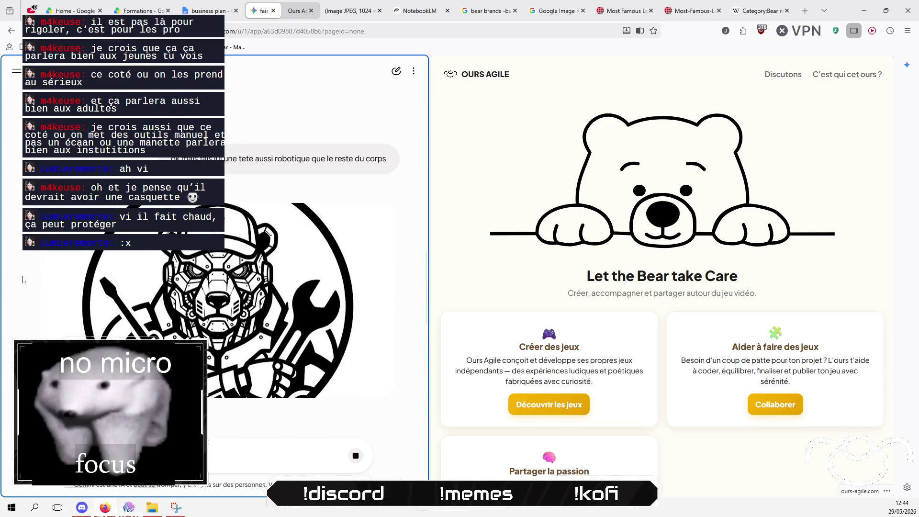
scroll(27, 278, "down", 4)
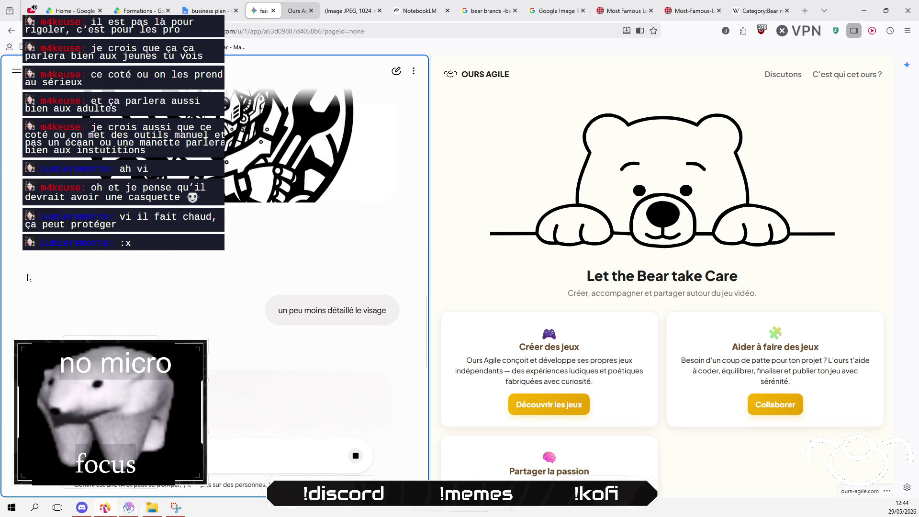
scroll(28, 278, "up", 5)
scroll(29, 276, "down", 5)
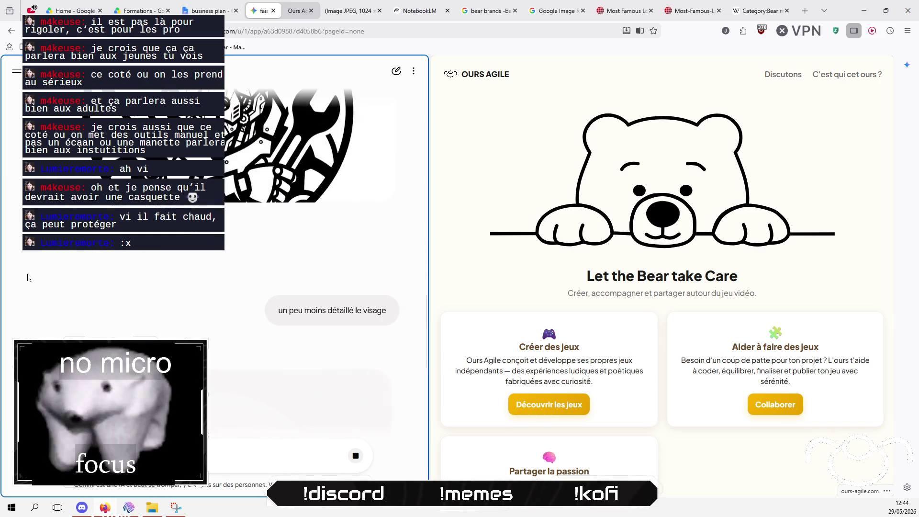
scroll(29, 276, "up", 2)
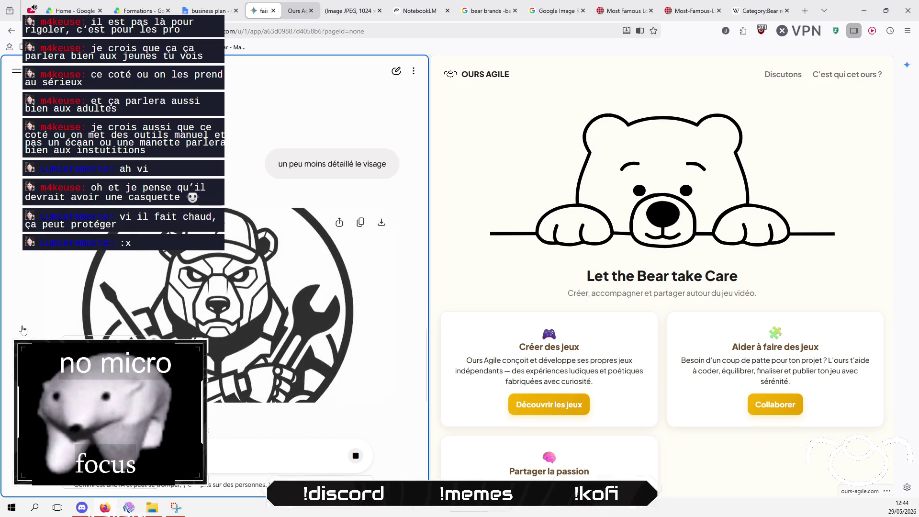
- Let the capped bear emblem with the simplified face finish rendering, then switch to Mix It Up
scroll(134, 305, "down", 1)
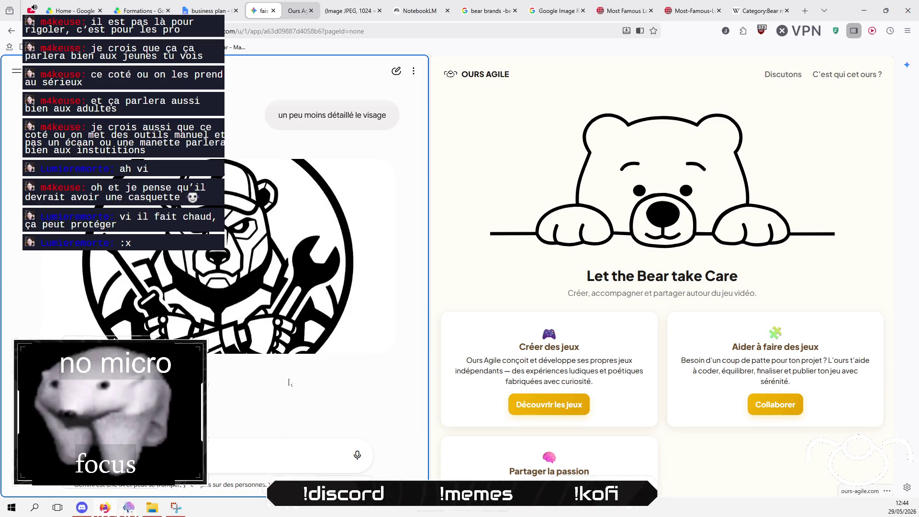
key("ctrl+v")
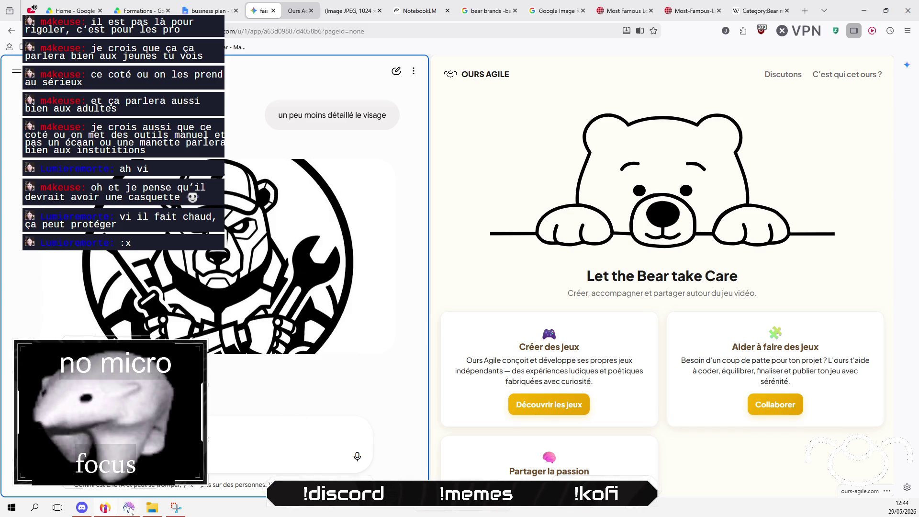
key("alt+Tab")
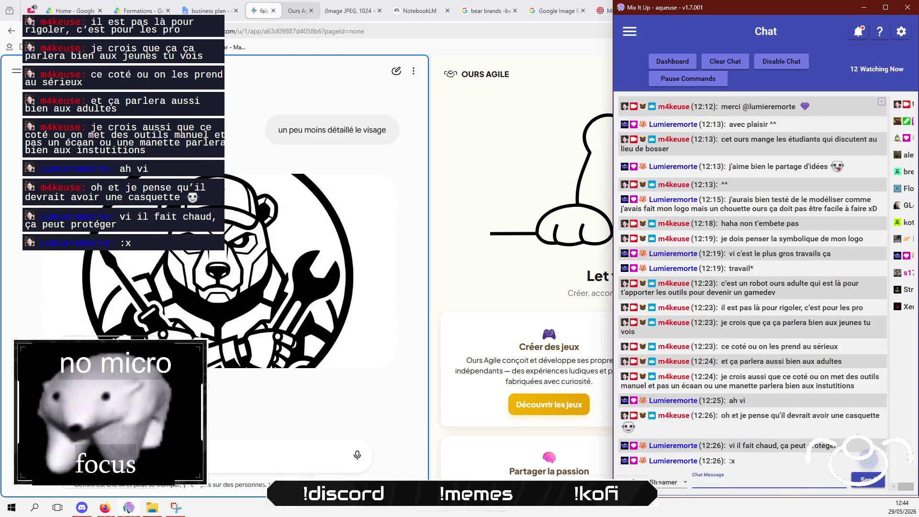
- Tell chat the logo is starting to please but the cap's lightning bolt isn't convincing
type("ça commence à donnr")
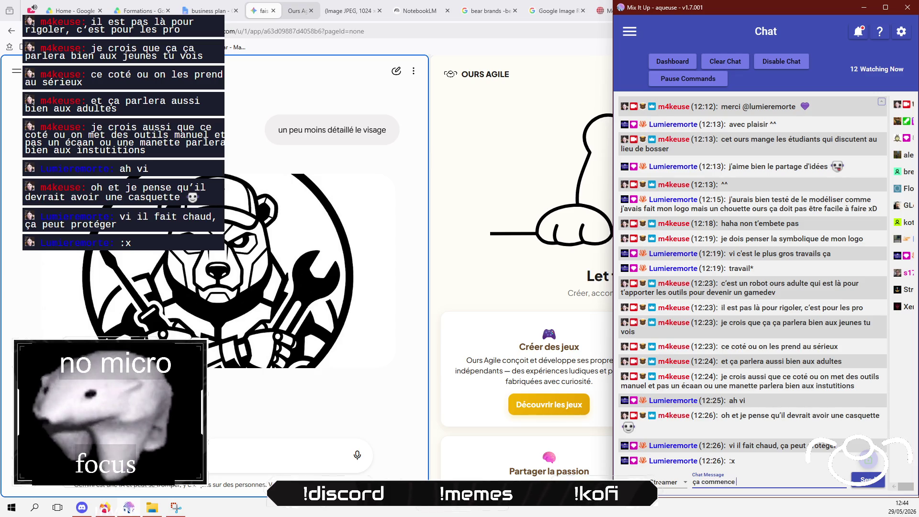
key("BackSpace")
type("er quelq")
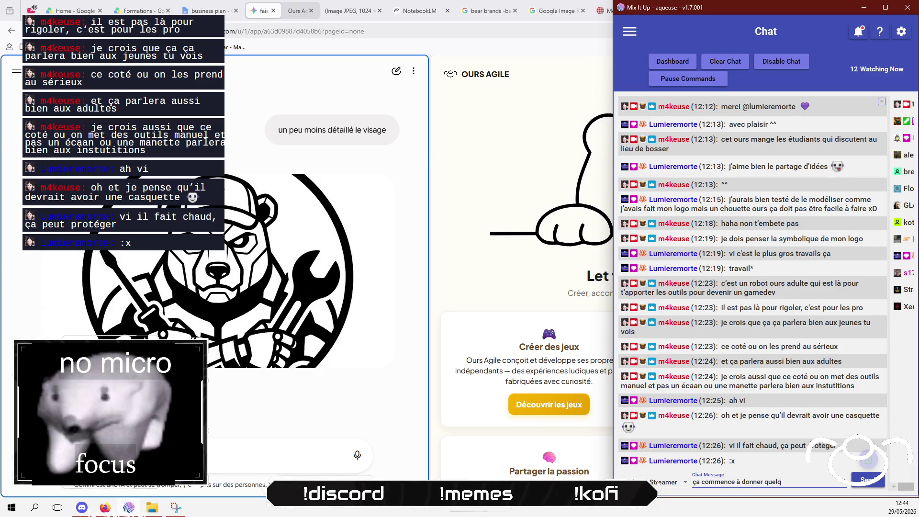
type("ue chose qui mme")
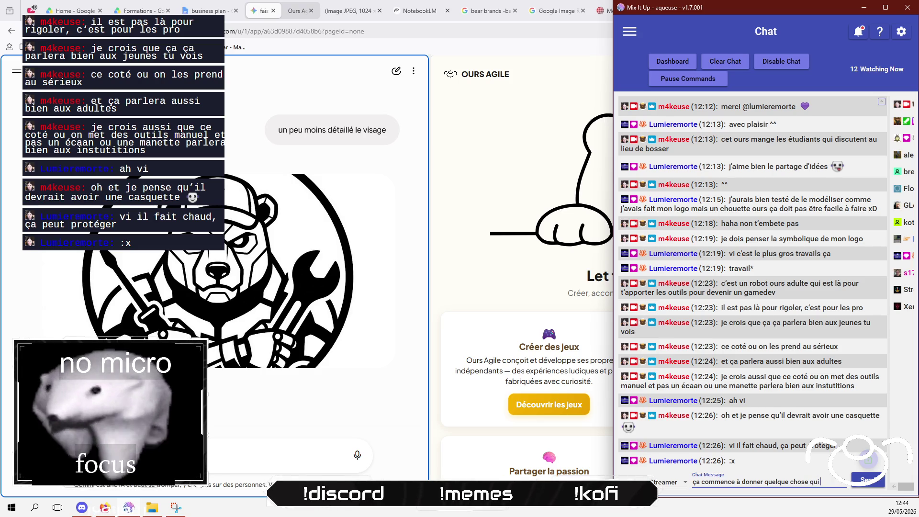
key("BackSpace")
key("BackSpace")
type("e plait")
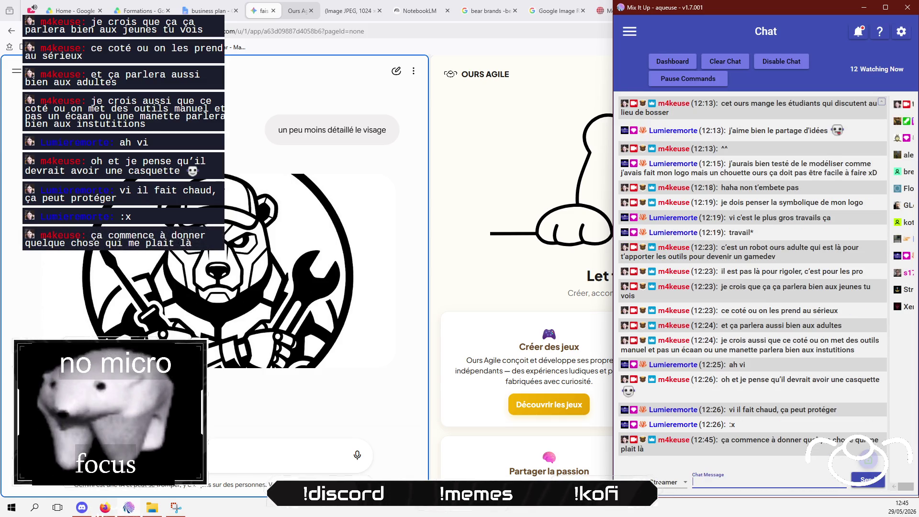
type("juste l'éclair sur la casquette je suis pas convaincue")
key("Return")
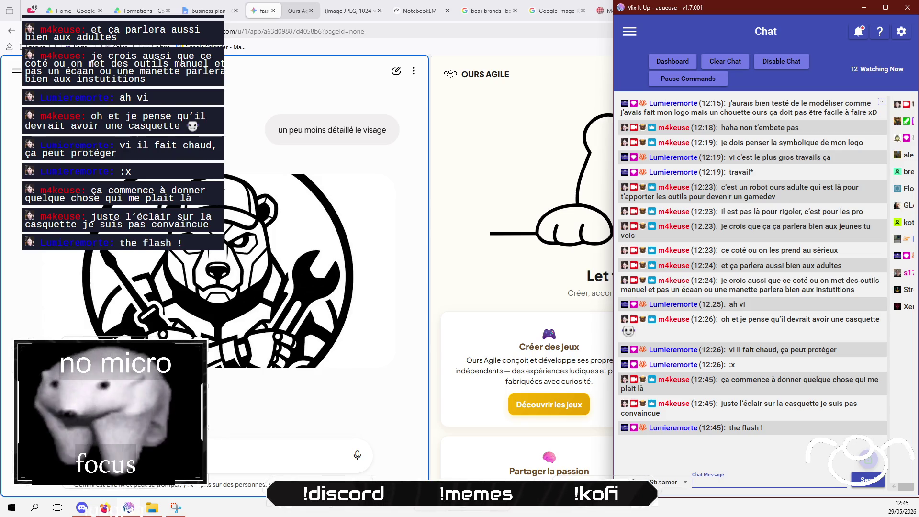
type("quest'ce qui ferait pl")
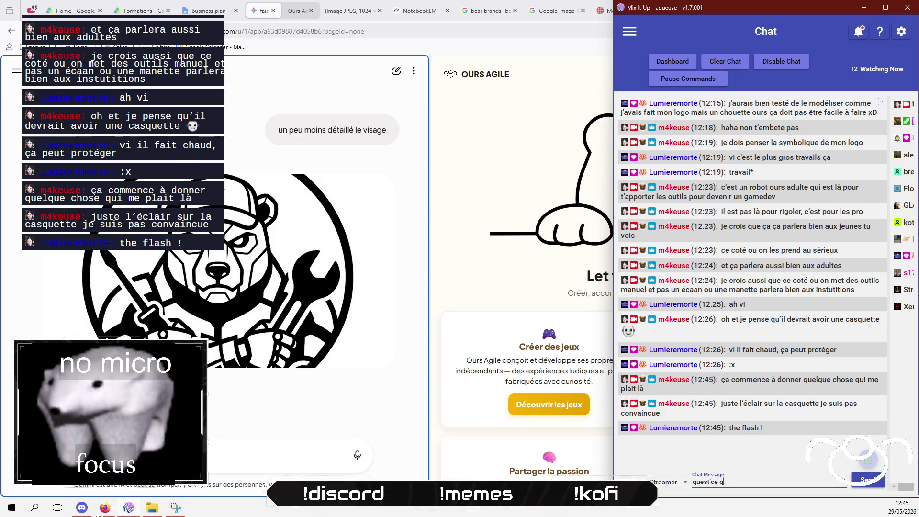
type("us gamedev ?")
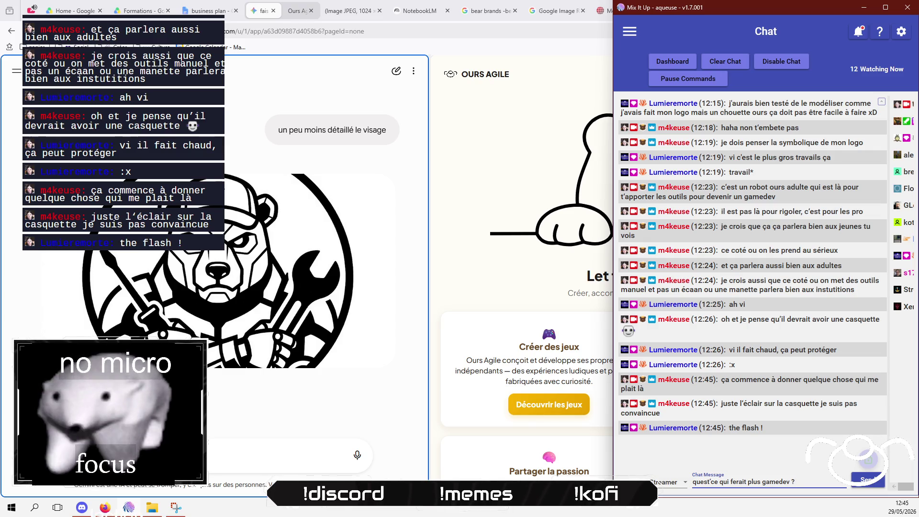
- Send 'quest'ce qui ferait plus gamedev ? ou plus dev ?' to chat, then switch to OBS
type(" ou plus dev ?")
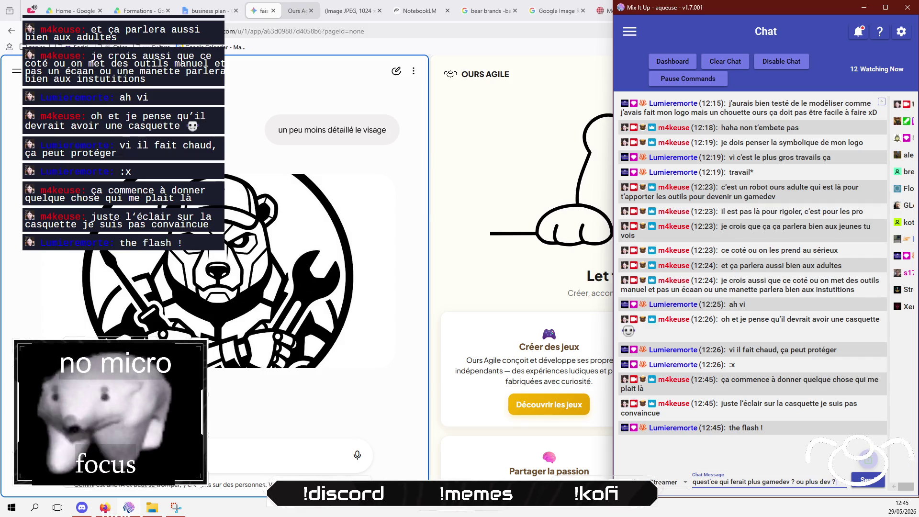
key("Return")
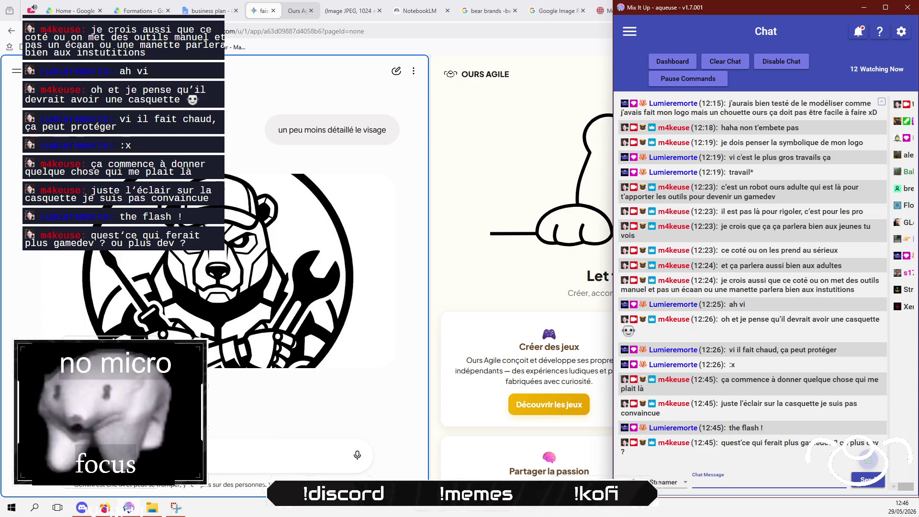
key("alt+Tab")
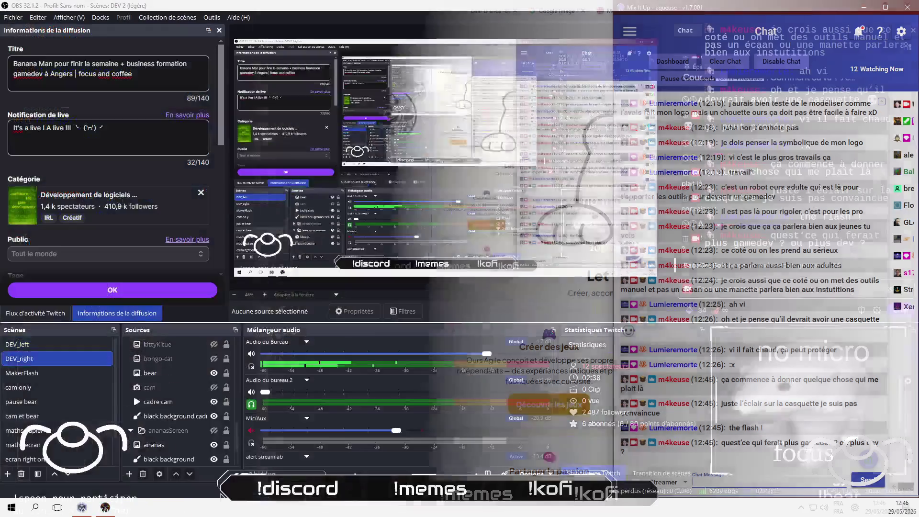
- Greet the raiding streamer in Twitch chat and send 'merci pour le raid <3'
type("sa")
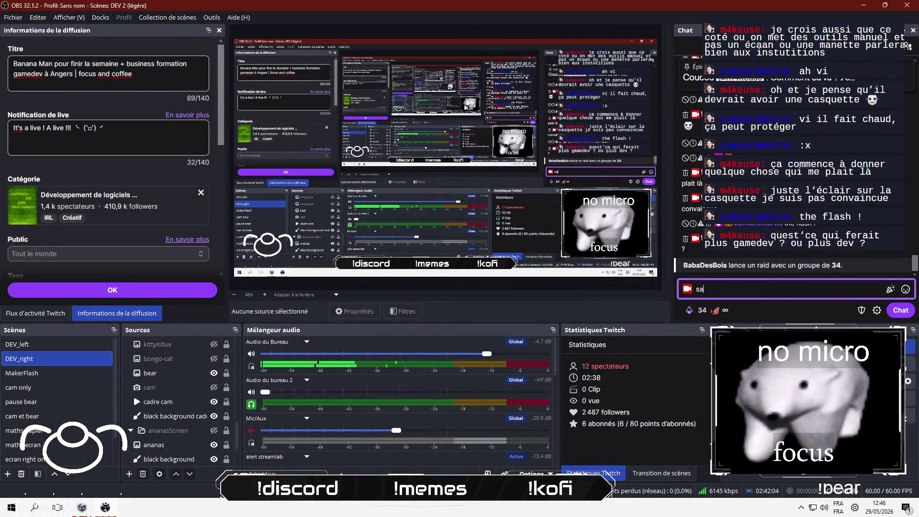
type("lut baba de")
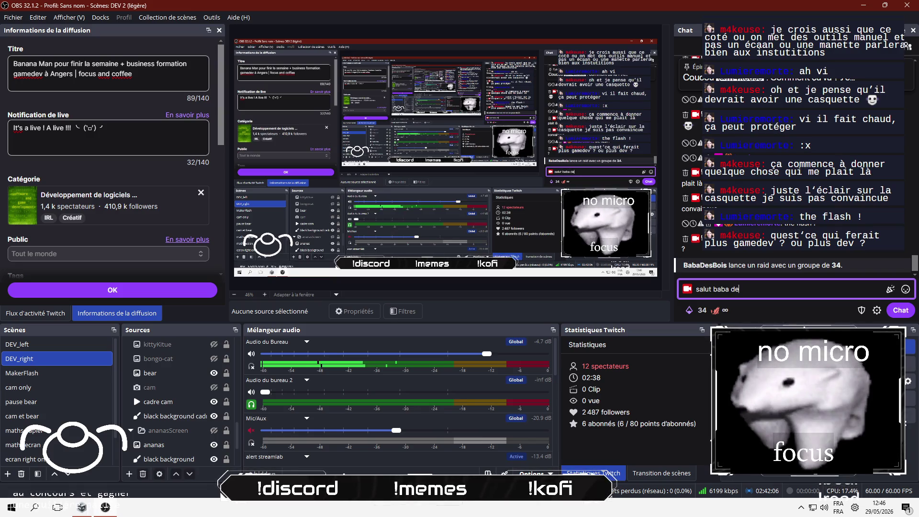
type("s bois")
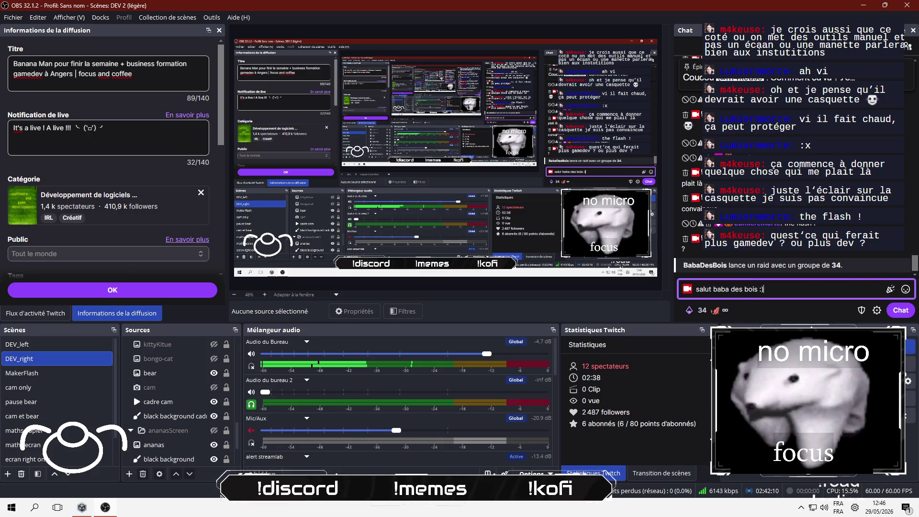
key("Return")
type("merci pour le raid <")
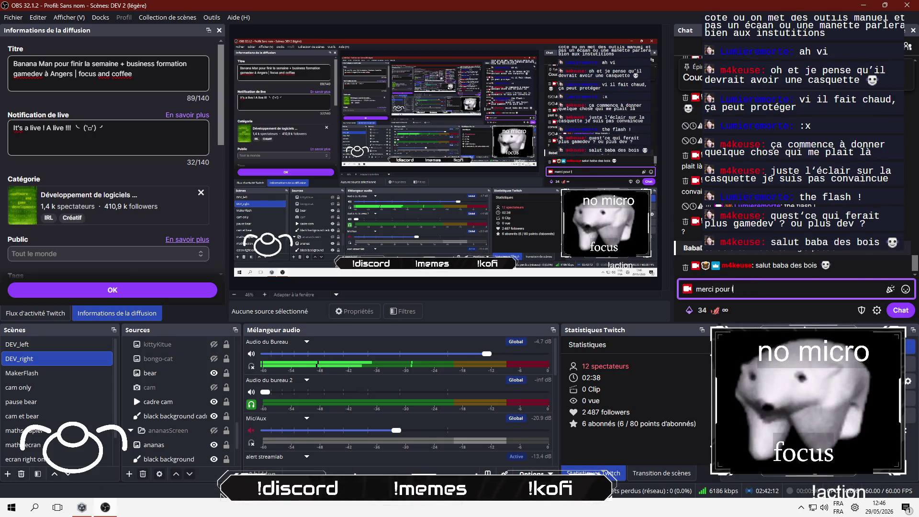
type("3")
key("Return")
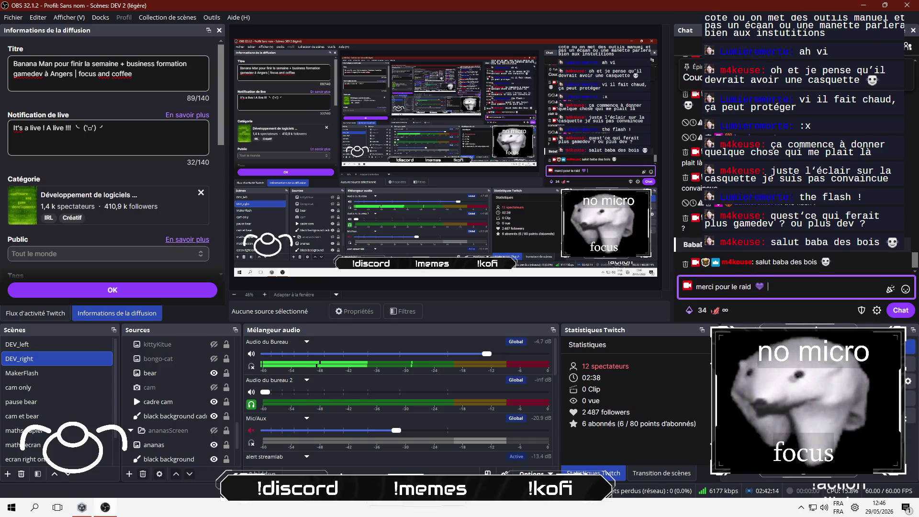
- Send 'on est en pleine refonte de logo pour ma boite' in the chat
type("on e")
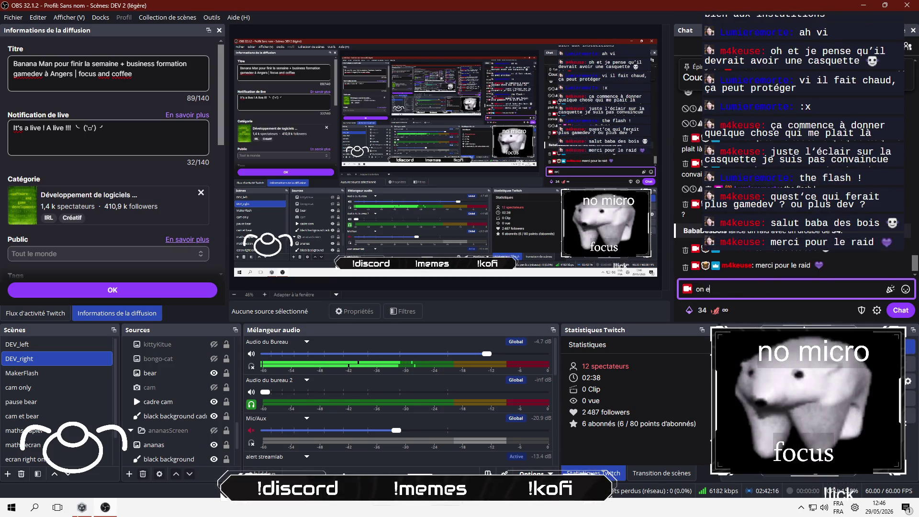
type("st en pleine ref")
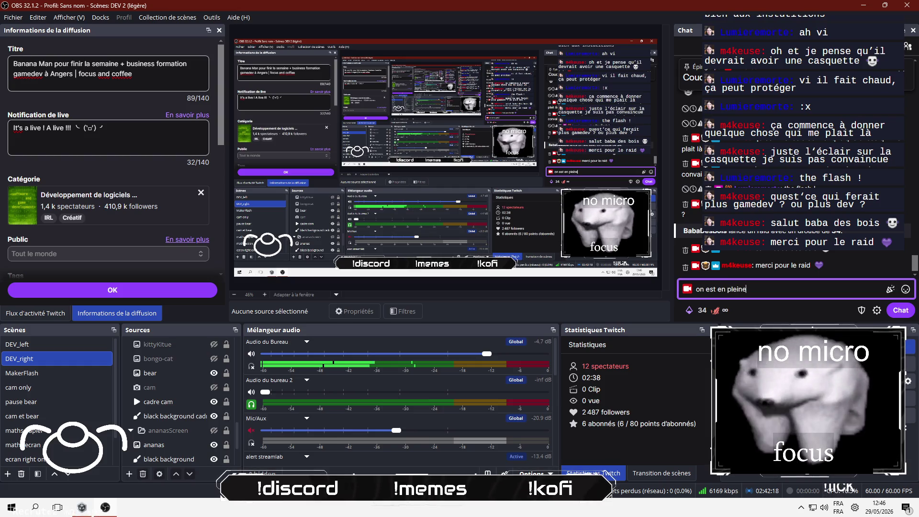
key("BackSpace")
key("BackSpace")
key("BackSpace")
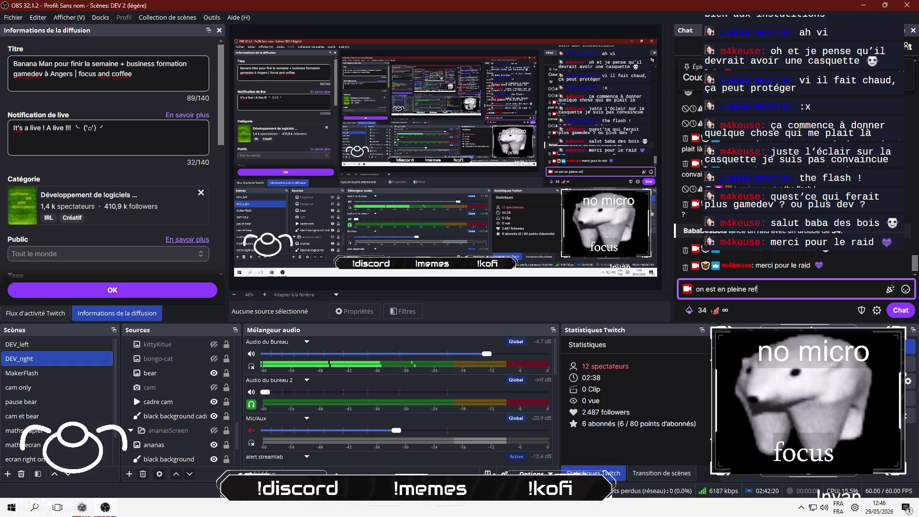
type("onte de log")
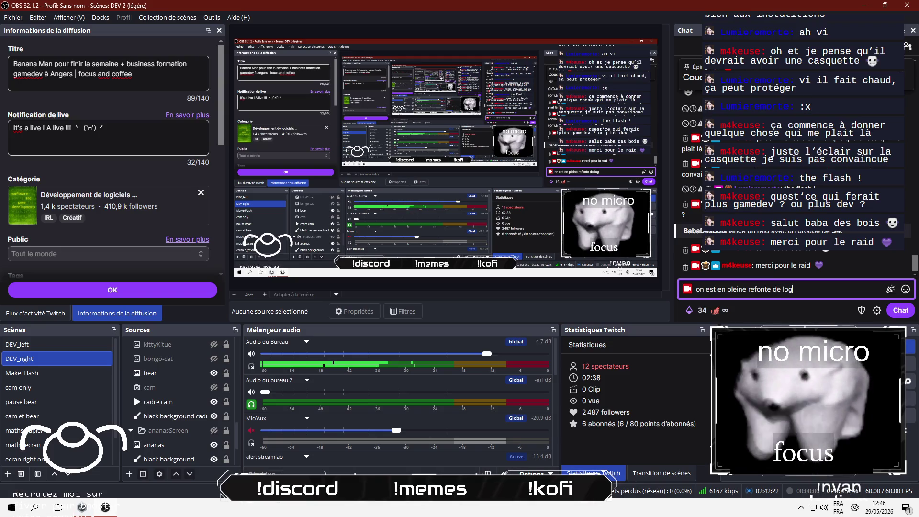
type("o pour ma boire")
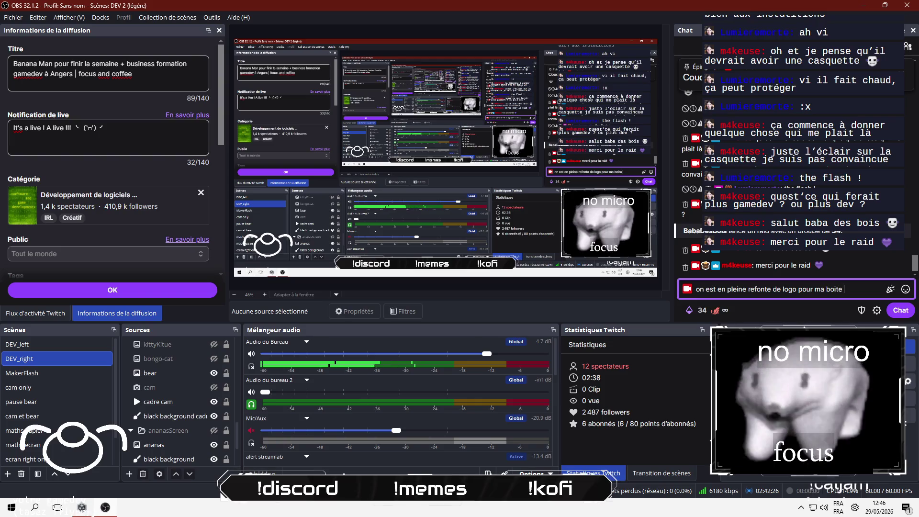
key("Return")
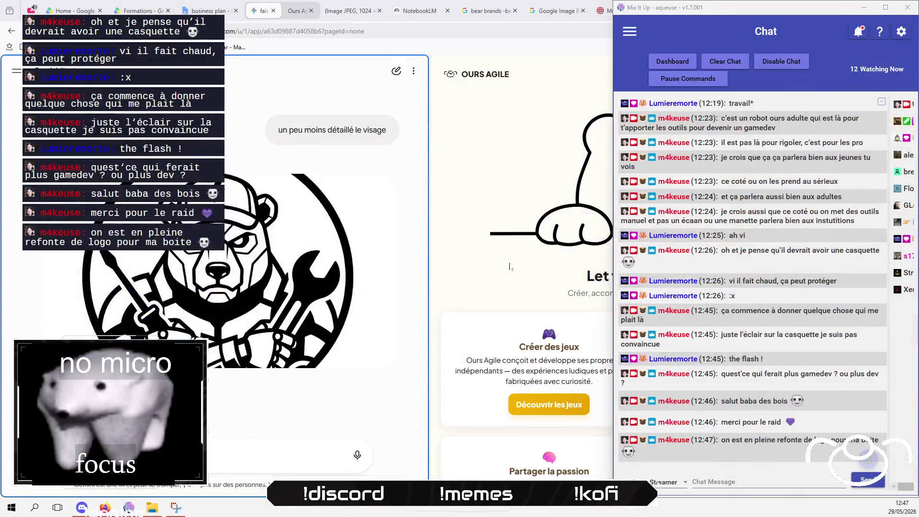
mouse_move(283, 274)
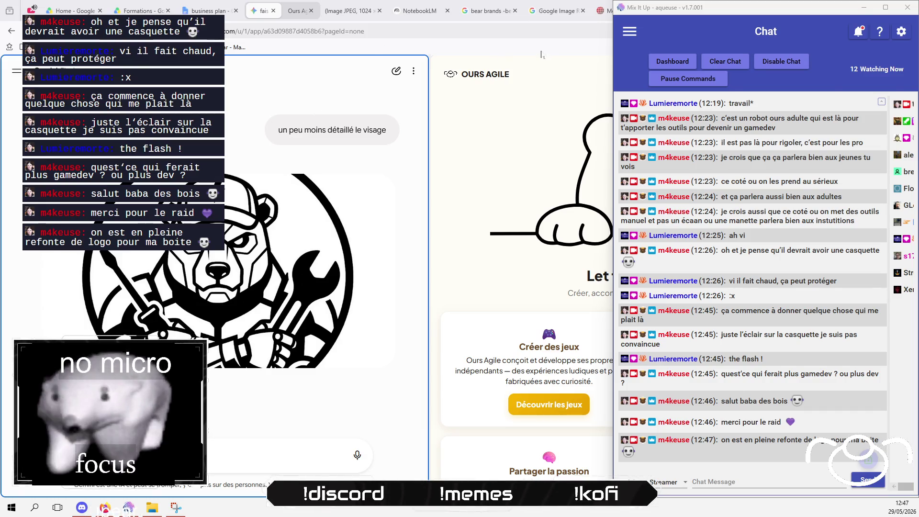
- Bring the browser forward, reorder the Gemini/Ours Agile split tab, and restore the window down
left_click(546, 75)
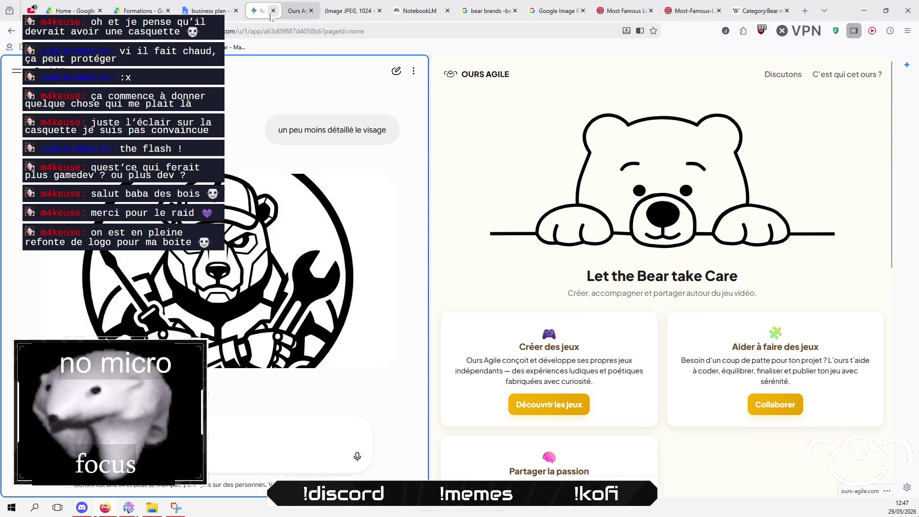
left_click_drag(259, 13, 266, 13)
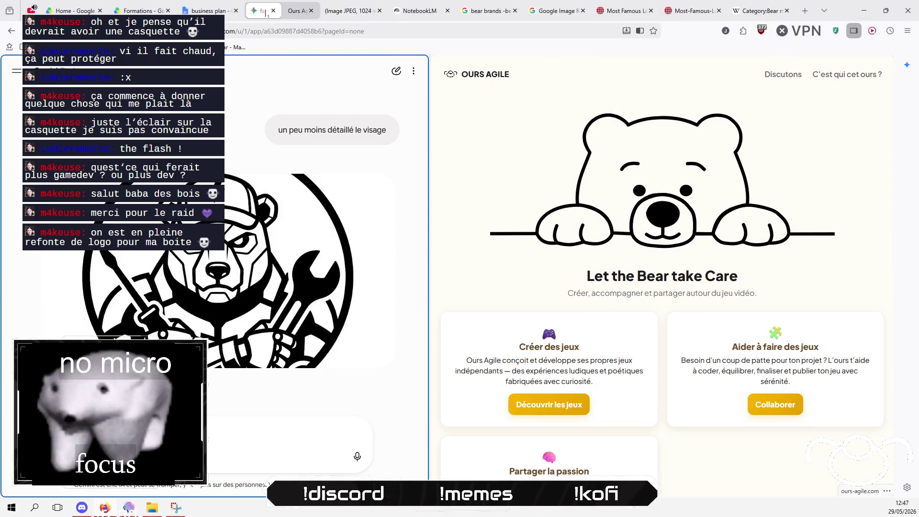
right_click(266, 14)
key("Escape")
left_click_drag(266, 14, 282, 15)
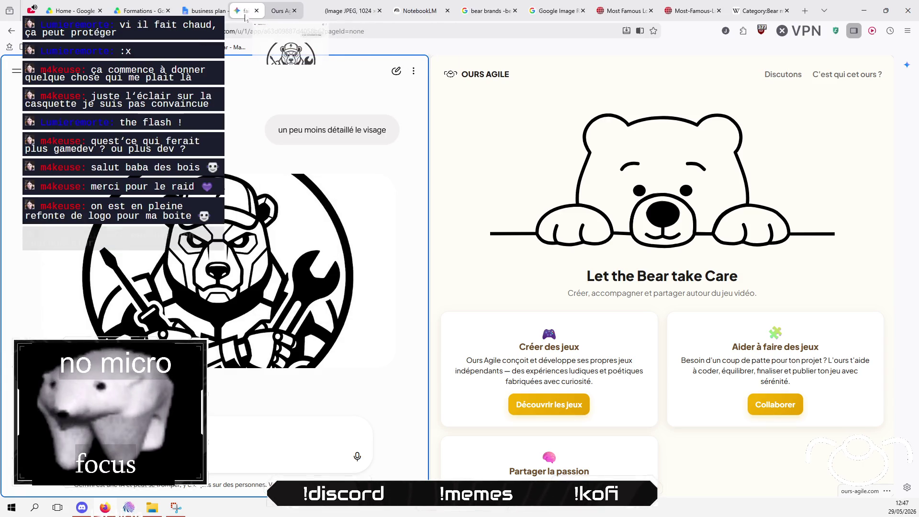
double_click(844, 17)
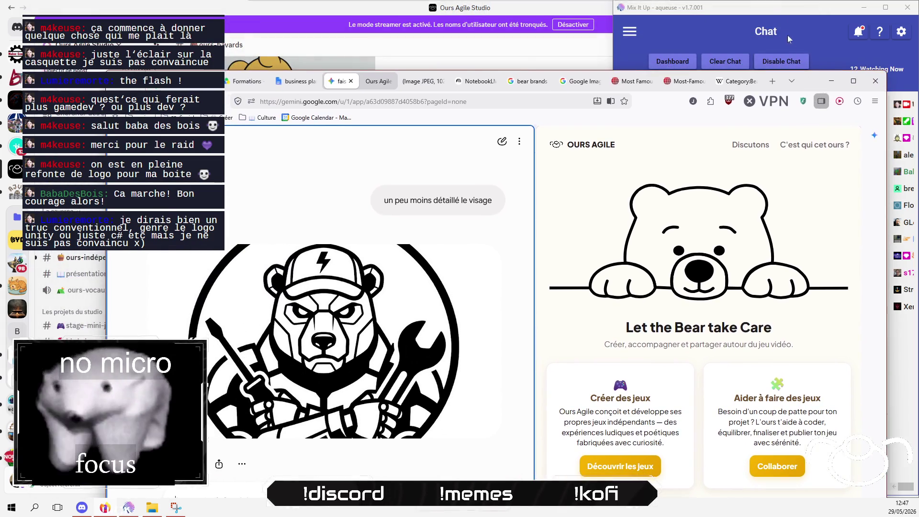
- Reposition and narrow the browser window so the Mix It Up chat fits beside it
left_click_drag(743, 26, 751, 91)
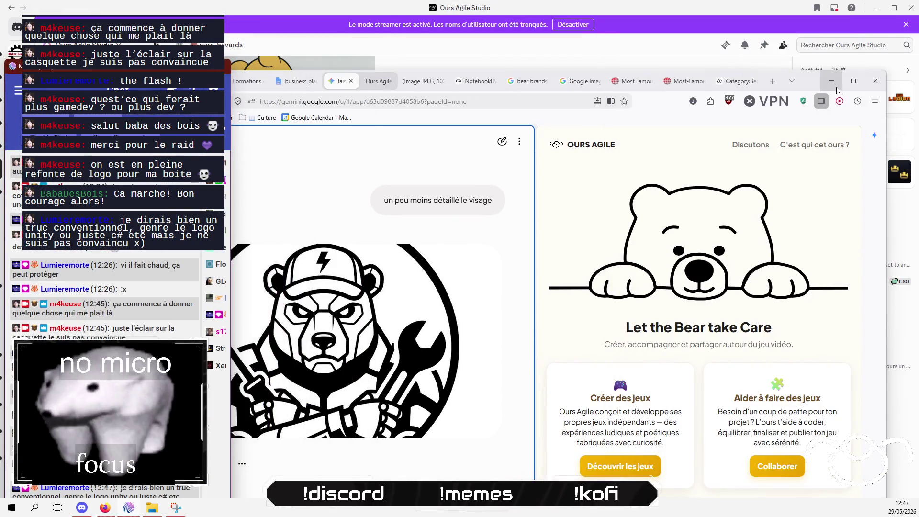
mouse_move(826, 85)
left_mouse_down()
mouse_move(817, 56)
mouse_move(580, 19)
mouse_move(859, 16)
left_mouse_up()
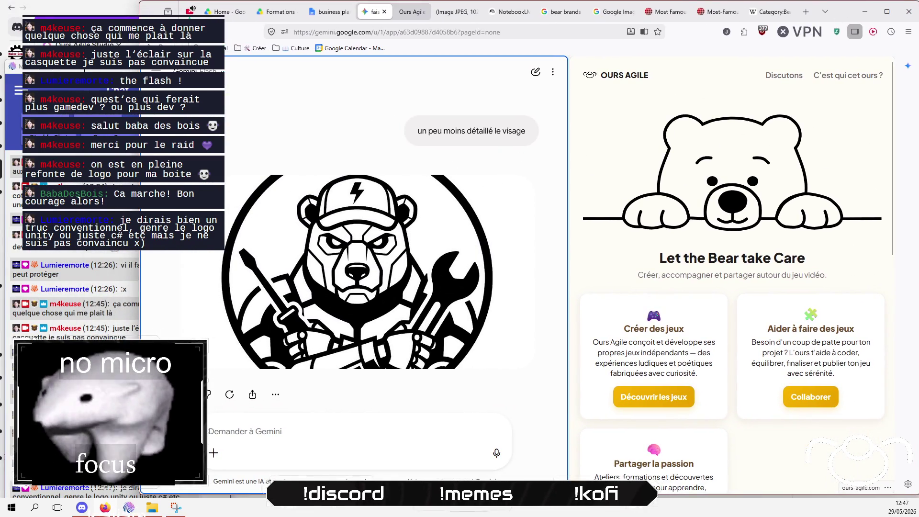
key("alt+Tab")
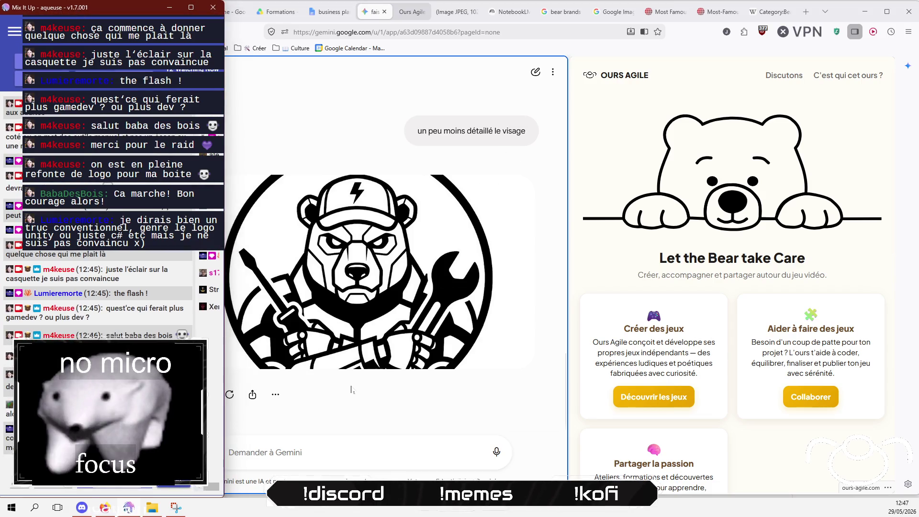
left_click(353, 405)
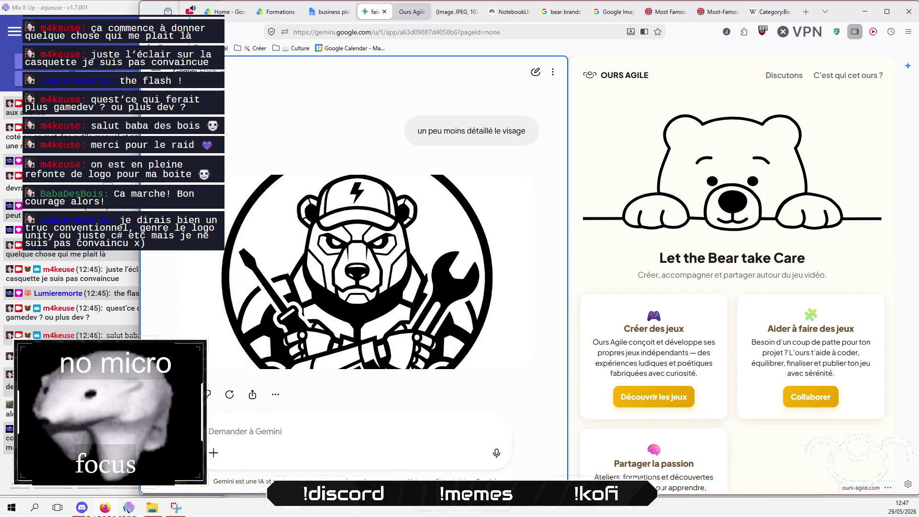
left_click_drag(140, 239, 198, 240)
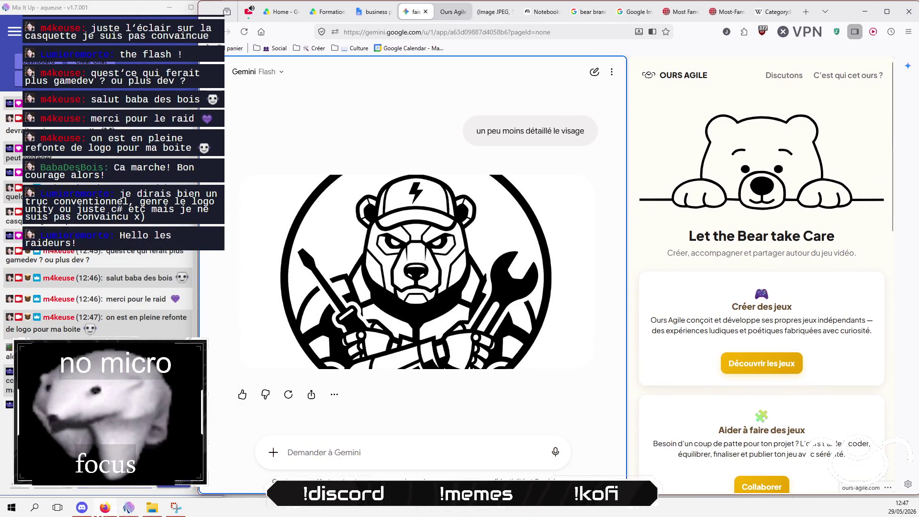
key("alt+Tab")
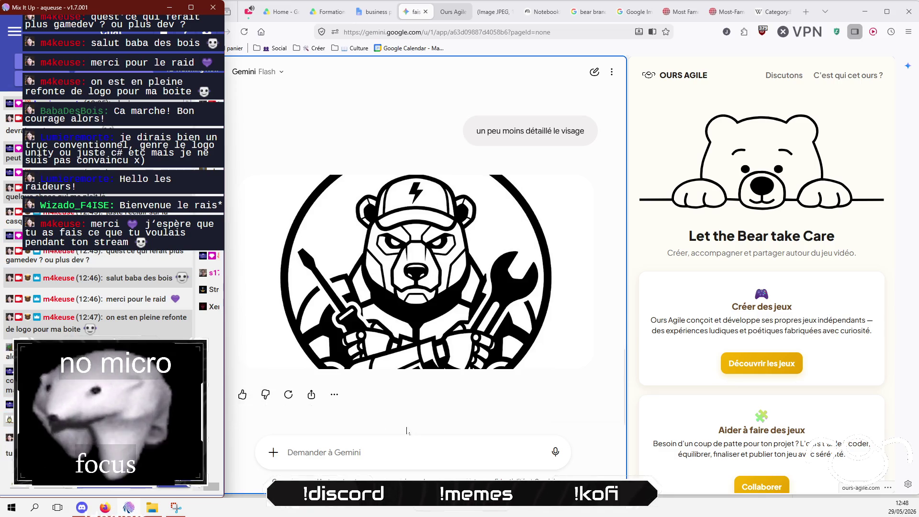
mouse_move(198, 281)
left_mouse_down()
mouse_move(248, 276)
mouse_move(239, 287)
left_mouse_up()
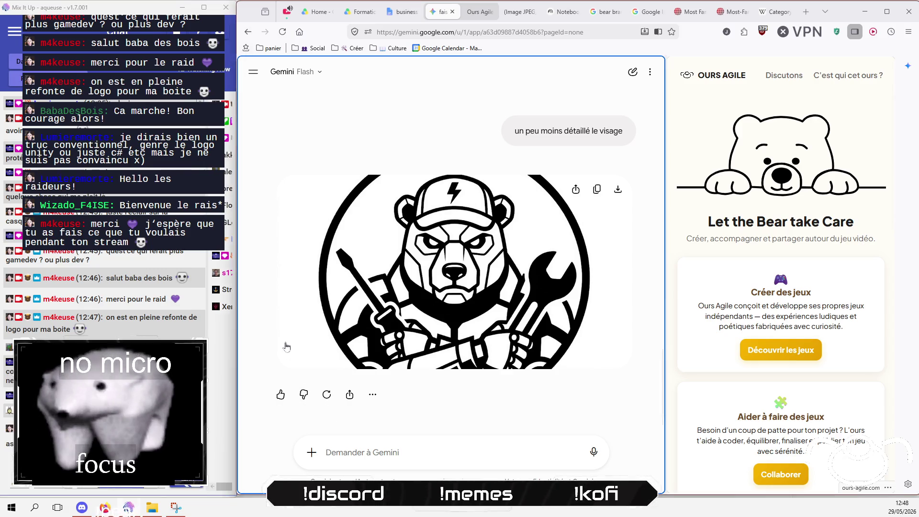
left_click(286, 342)
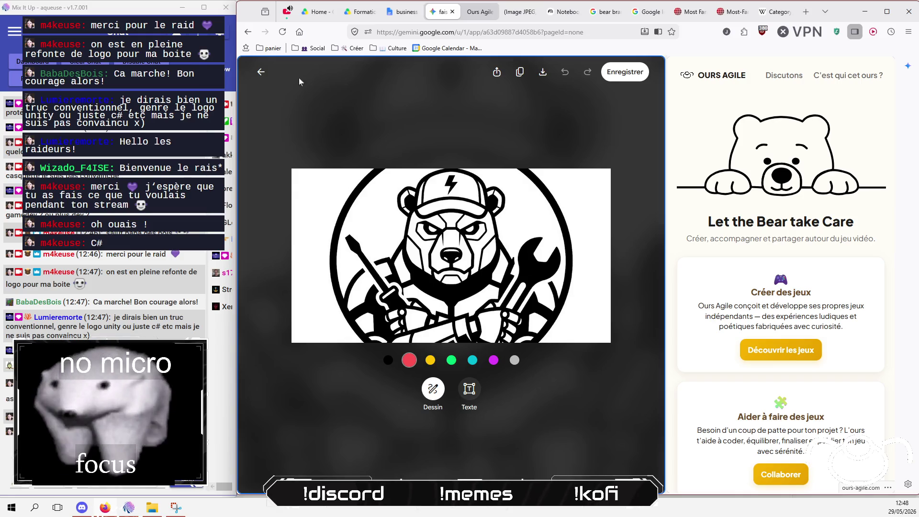
left_click(262, 73)
left_click(424, 453)
- Ask Gemini to replace the cap's lightning bolt with C#, then show the 1000logos bear logos
type("remplat")
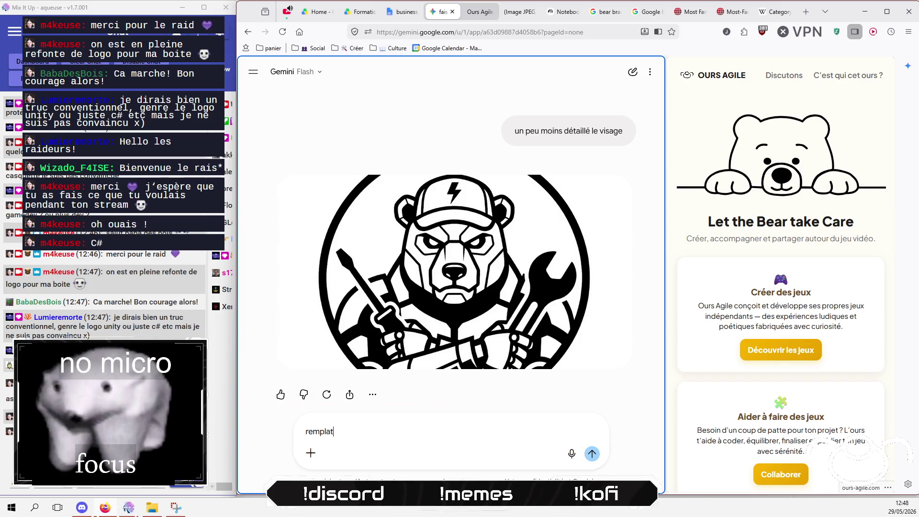
key("BackSpace")
type("ce juste")
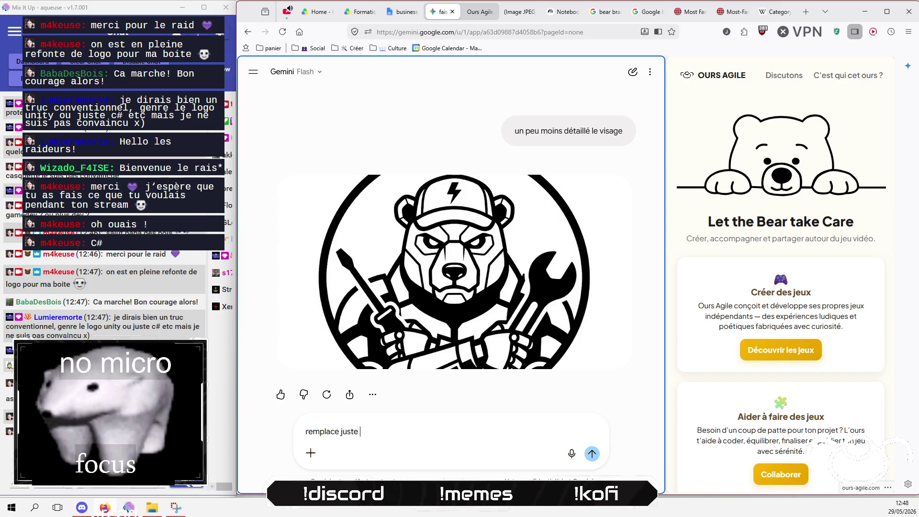
key("BackSpace")
key("BackSpace")
key("BackSpace")
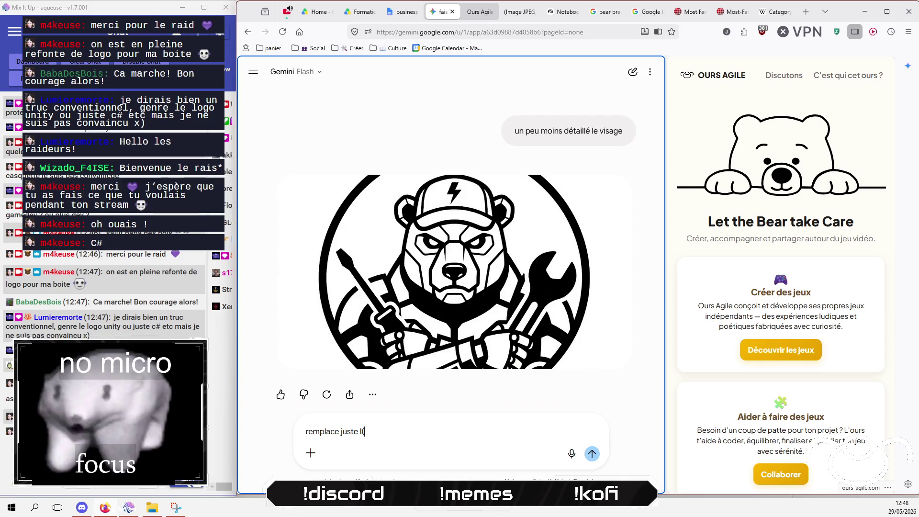
type("(éc")
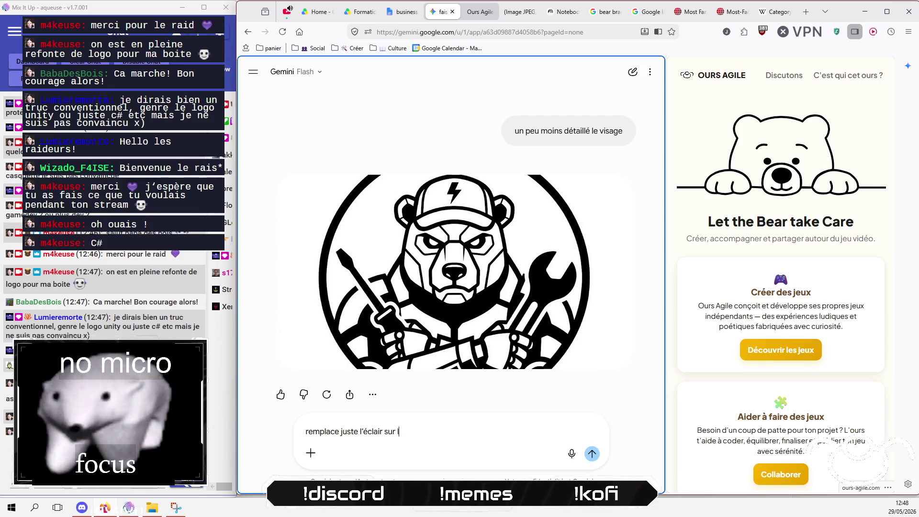
type("asquette ")
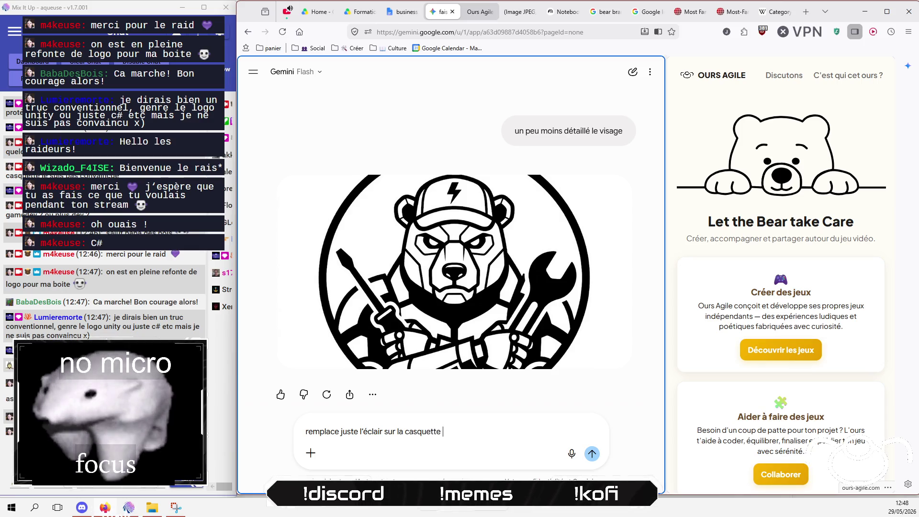
type("pour #")
key("Return")
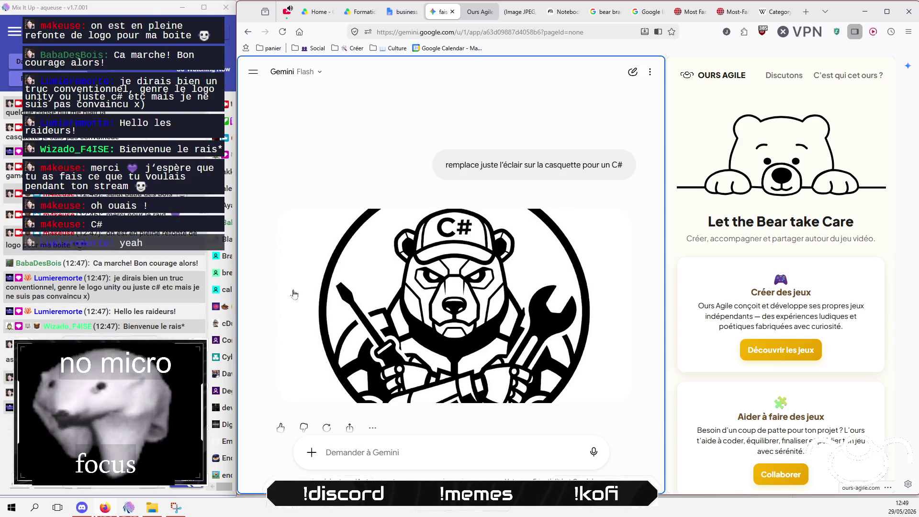
left_click(729, 15)
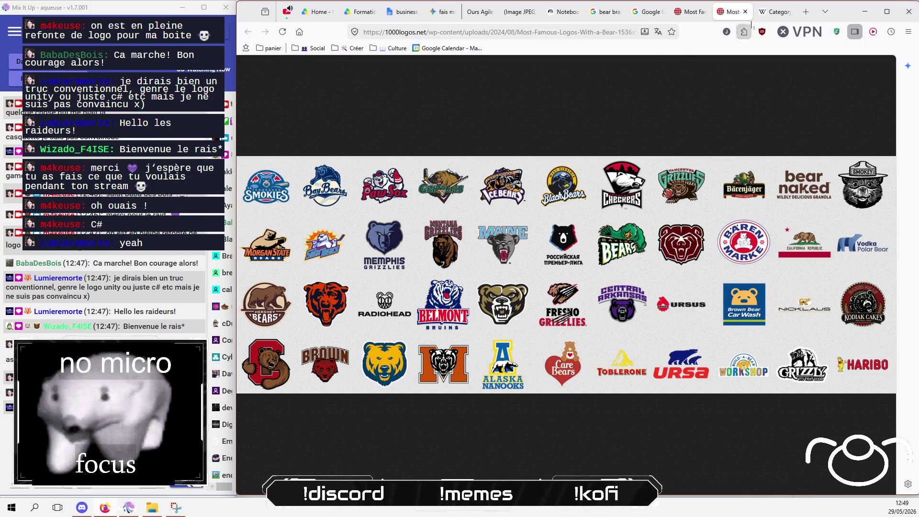
- Close the Wikipedia 'Category:Bear mascots' tab, returning to the 1000logos bear logo grid
left_click(770, 11)
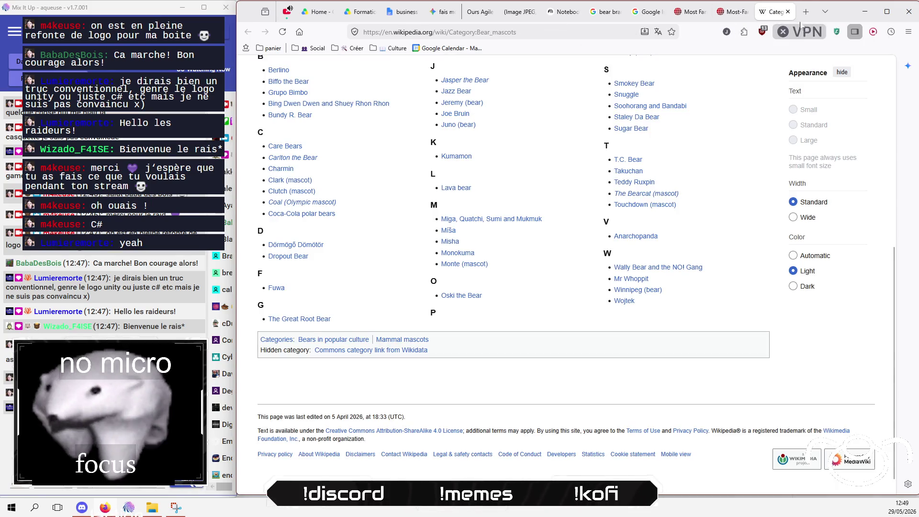
left_click(787, 11)
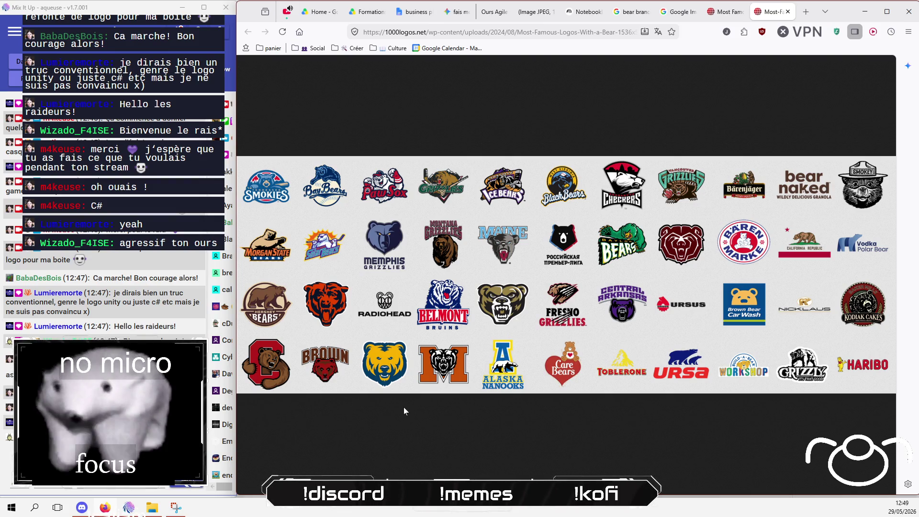
key("alt+Tab")
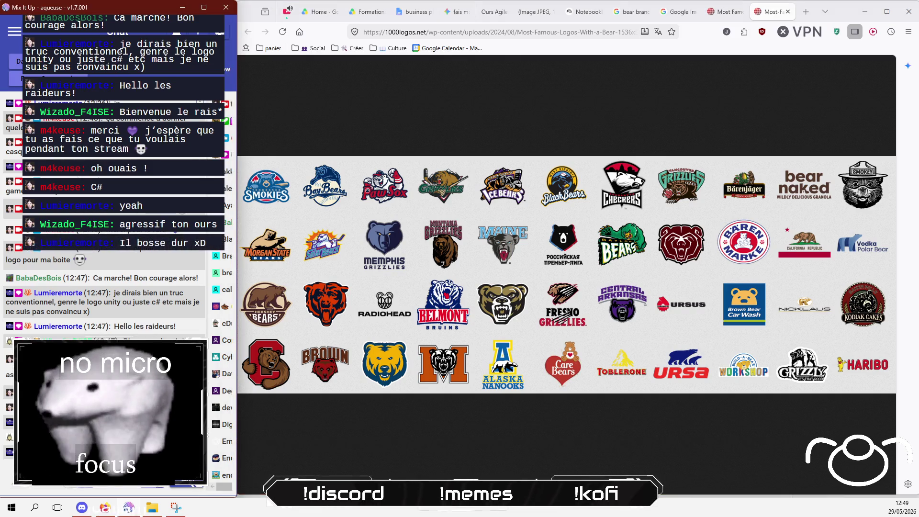
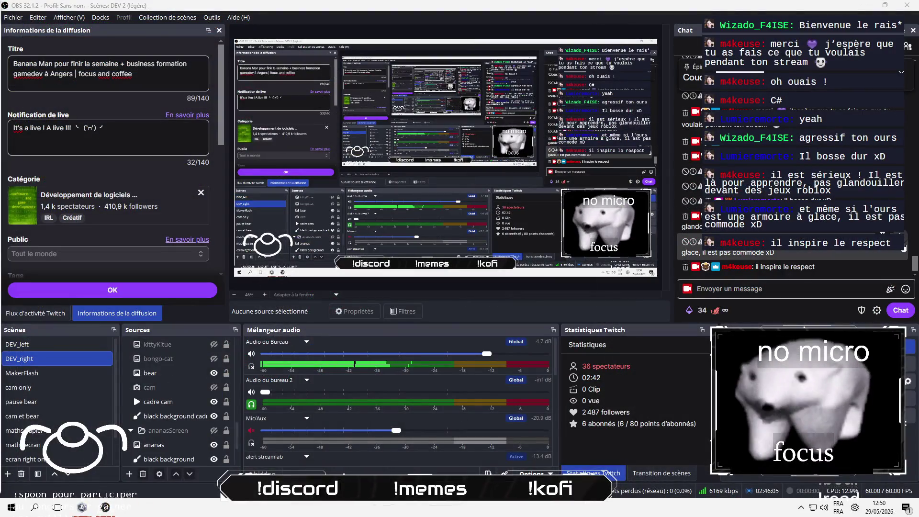
- Reply 'j'adore' to the viewer's chat message saying the bear inspires respect
type("j'adore")
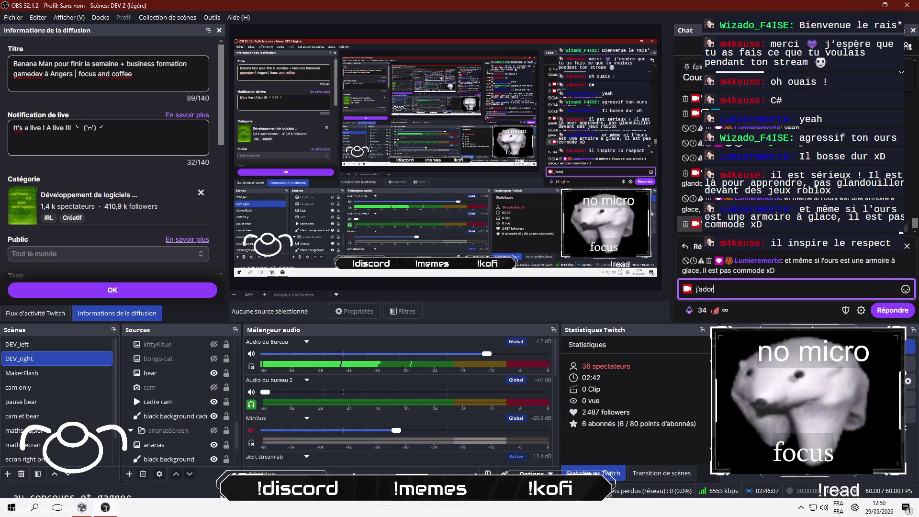
key("Return")
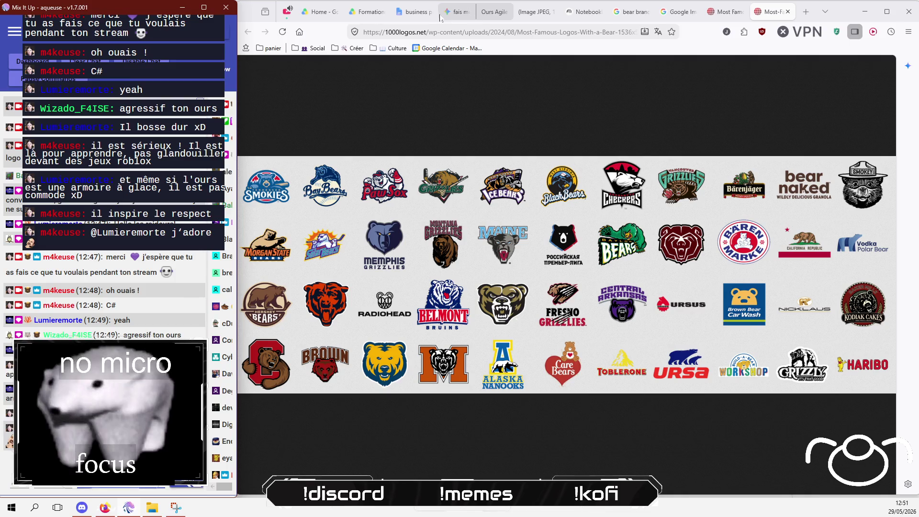
- Go from the Ours Agile page to a fresh empty Firefox tab
left_click(496, 14)
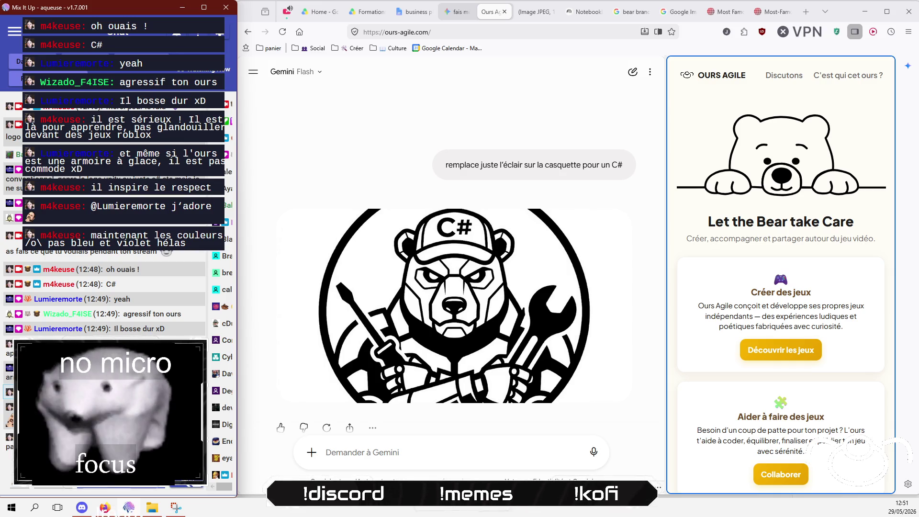
left_click(805, 12)
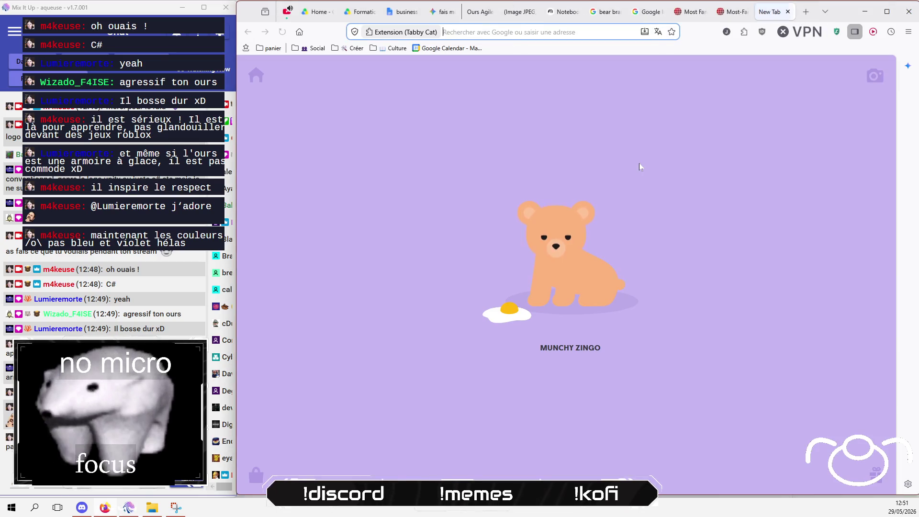
- Search Google for 'harvard', browse the Harvard University homepage, and return to the results
type("harva")
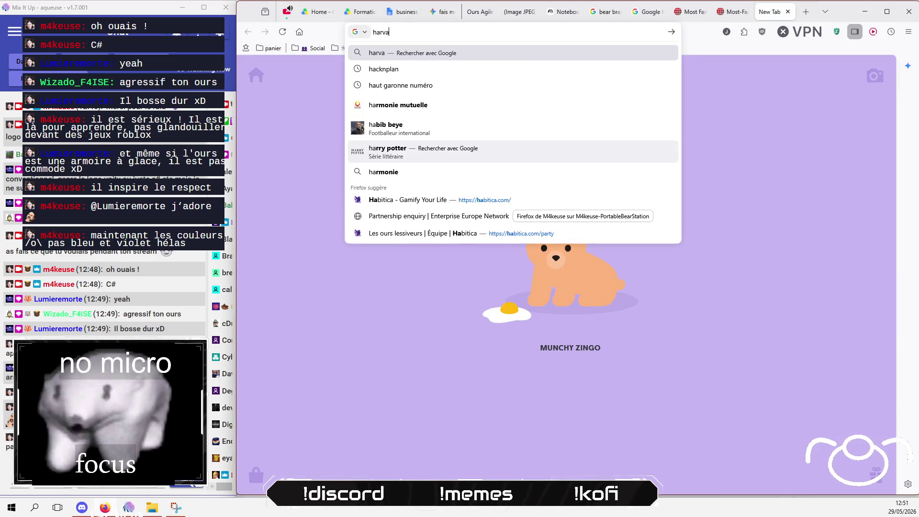
type("rd")
key("Return")
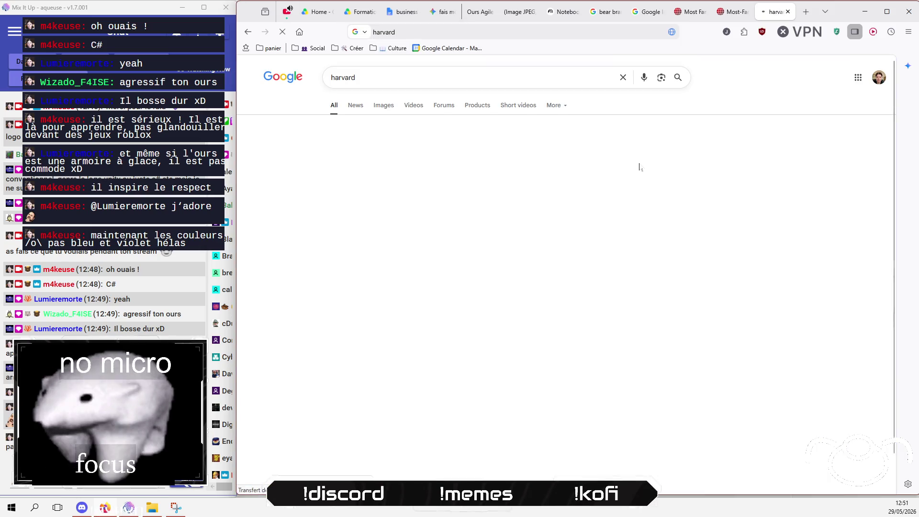
left_click(330, 154)
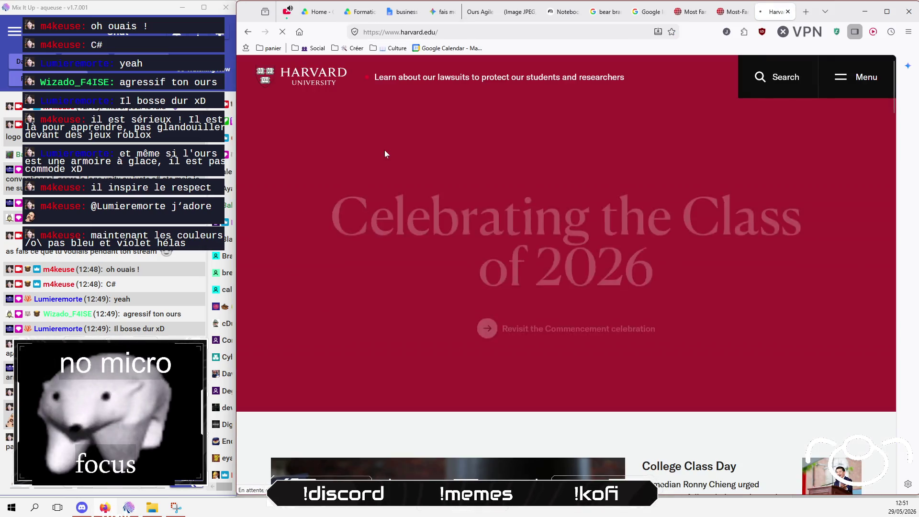
scroll(397, 284, "down", 5)
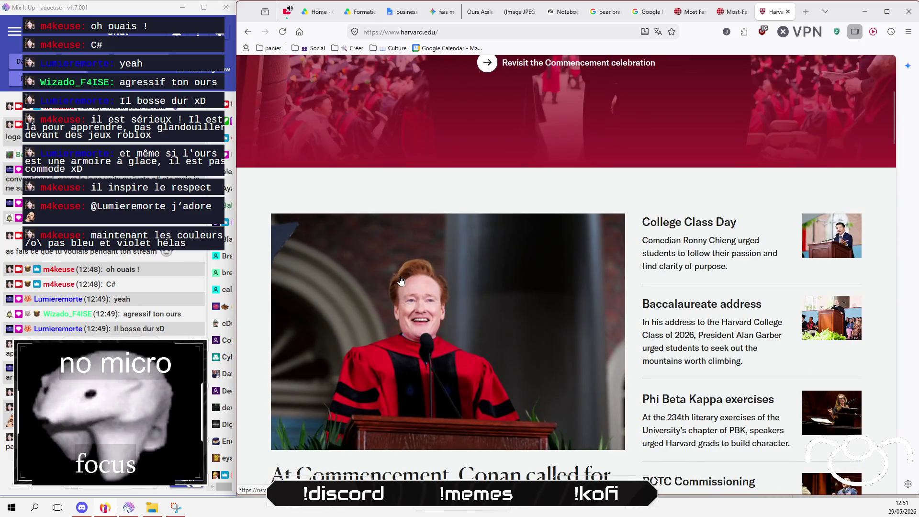
scroll(401, 280, "down", 10)
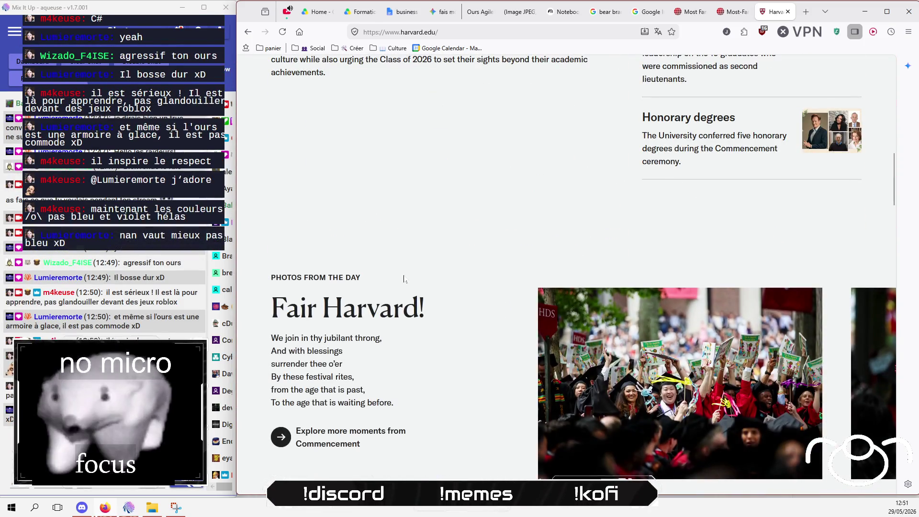
scroll(404, 279, "up", 15)
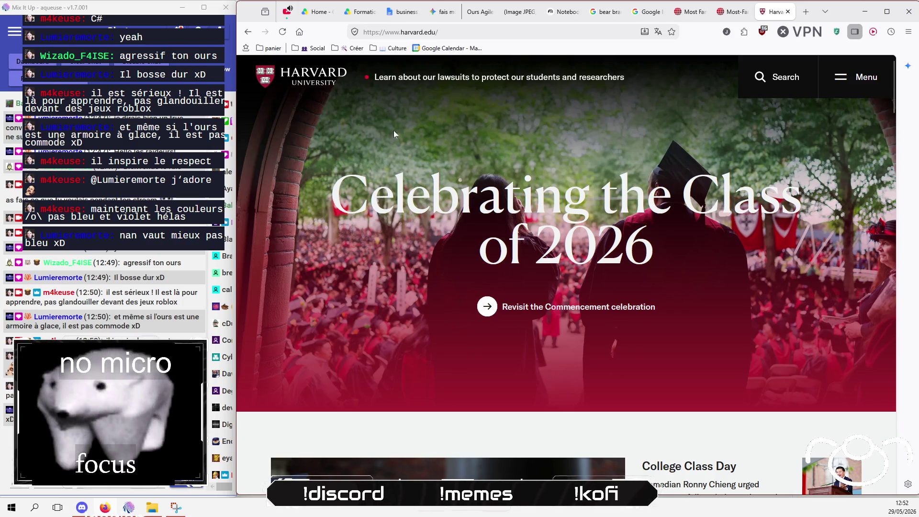
left_click(249, 32)
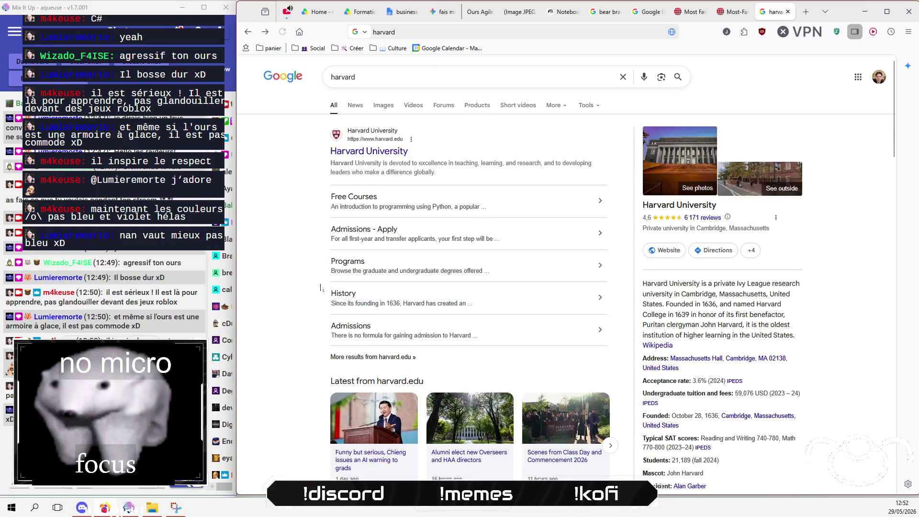
- Search Google for 'MIT', visit the mit.edu homepage, and return to the results
left_click(321, 77)
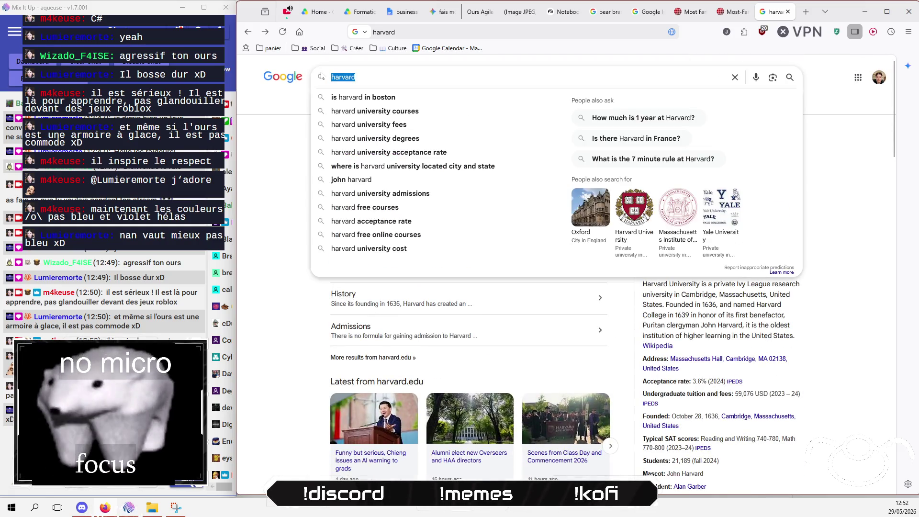
type("MIT")
key("Return")
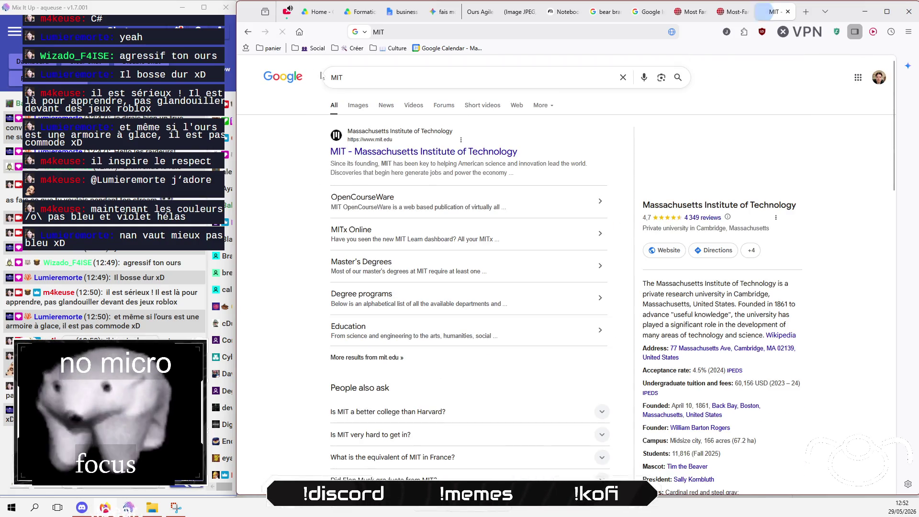
left_click(403, 157)
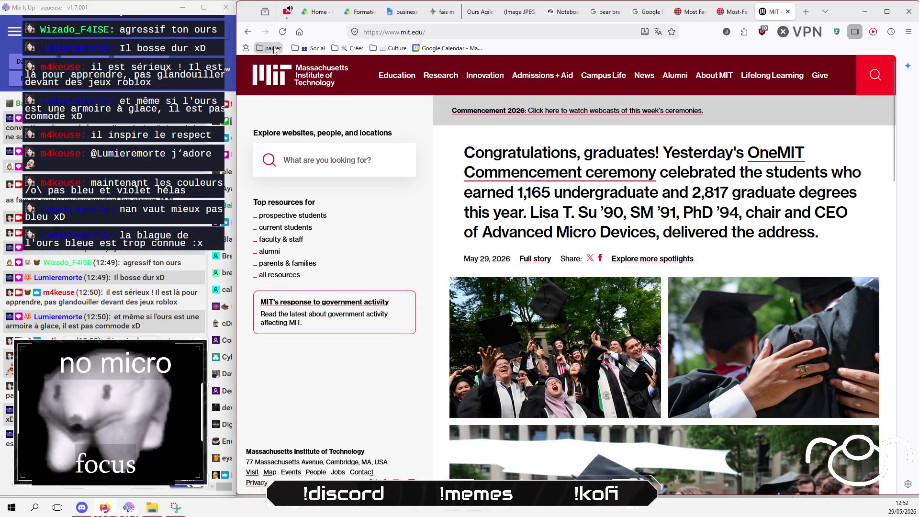
left_click(248, 32)
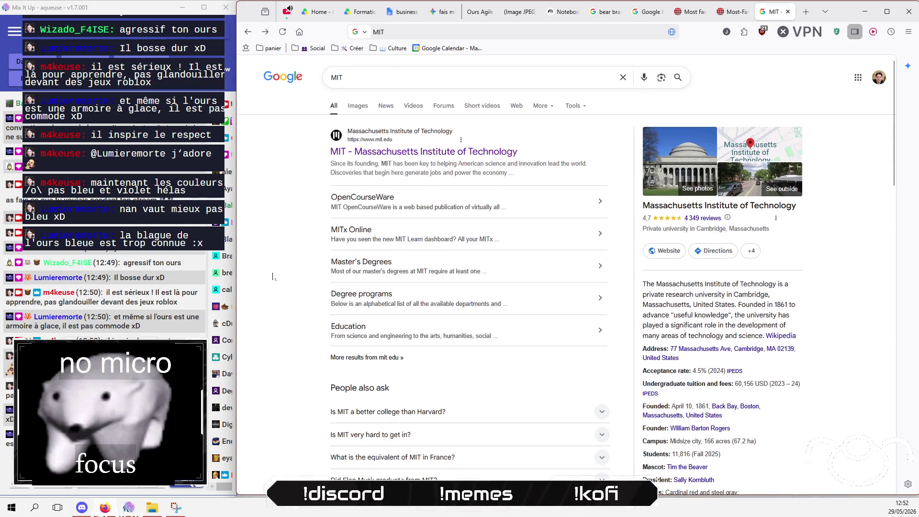
scroll(273, 276, "down", 9)
scroll(273, 277, "down", 5)
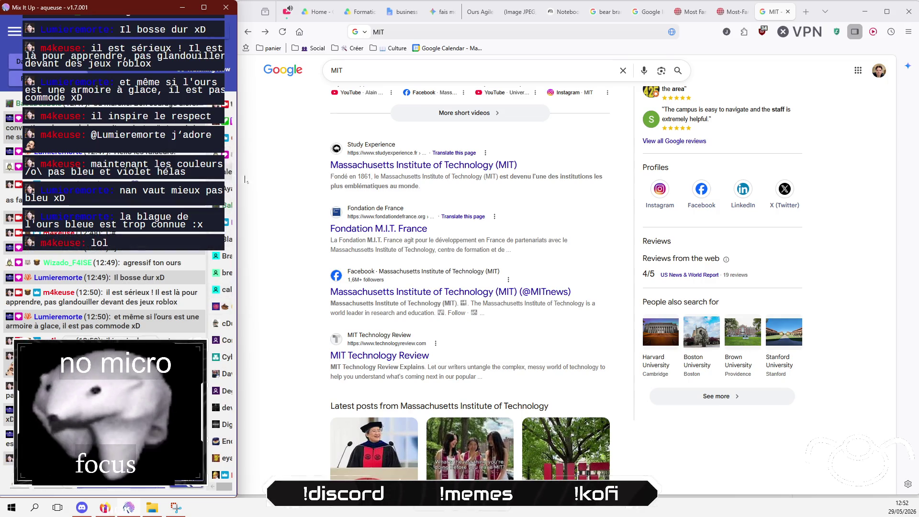
scroll(244, 179, "up", 5)
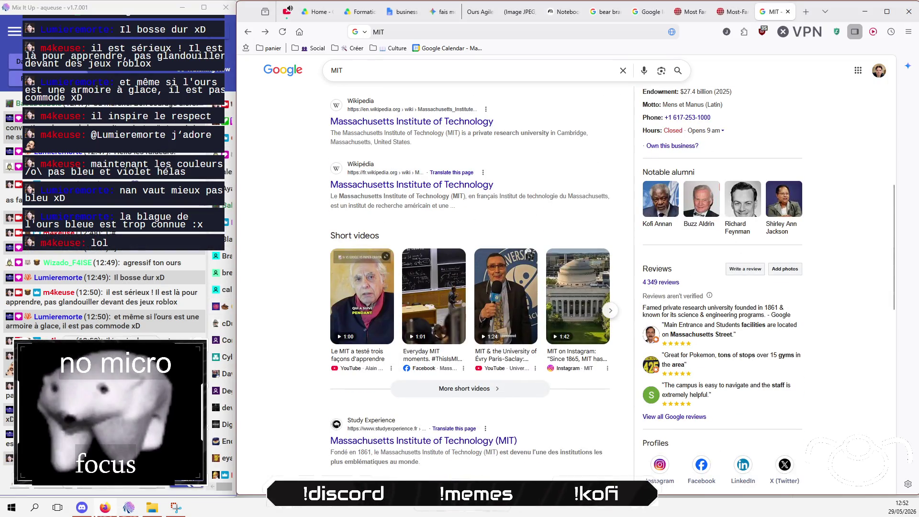
- Clear the MIT query from the search box for a new search
left_click(368, 63)
key("BackSpace")
key("BackSpace")
key("BackSpace")
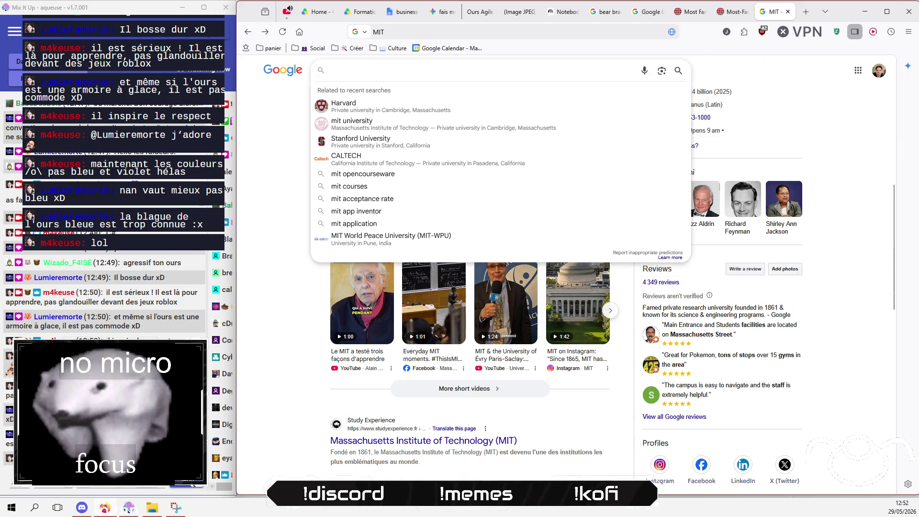
type("a")
key("BackSpace")
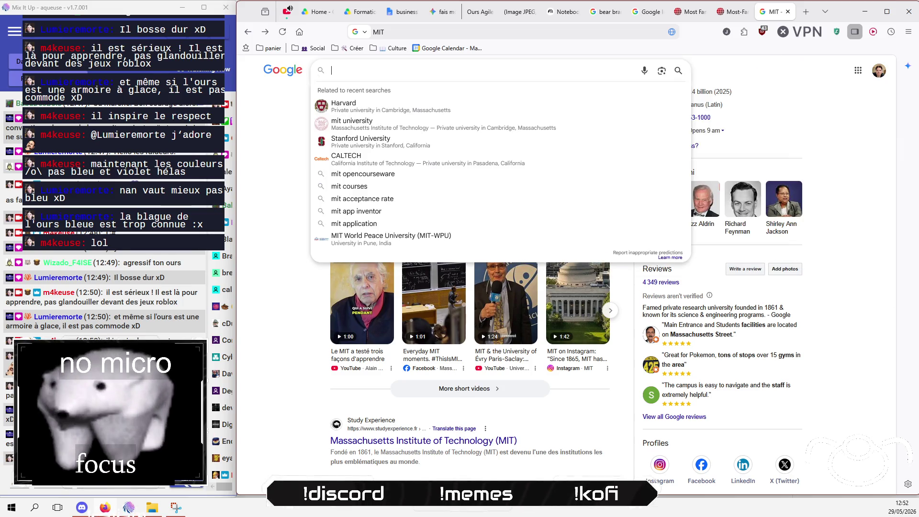
- Search 'oxford university' and open the University of Oxford homepage
type("oxford university")
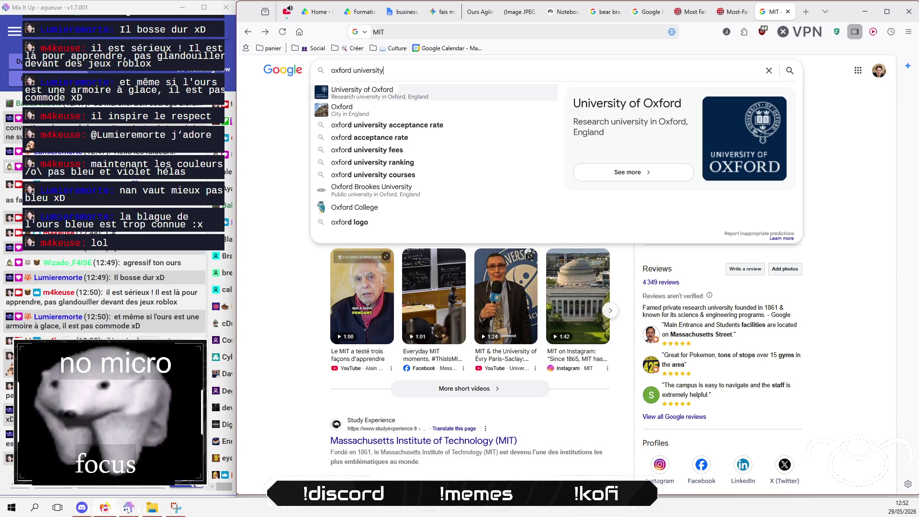
key("Return")
left_click(382, 168)
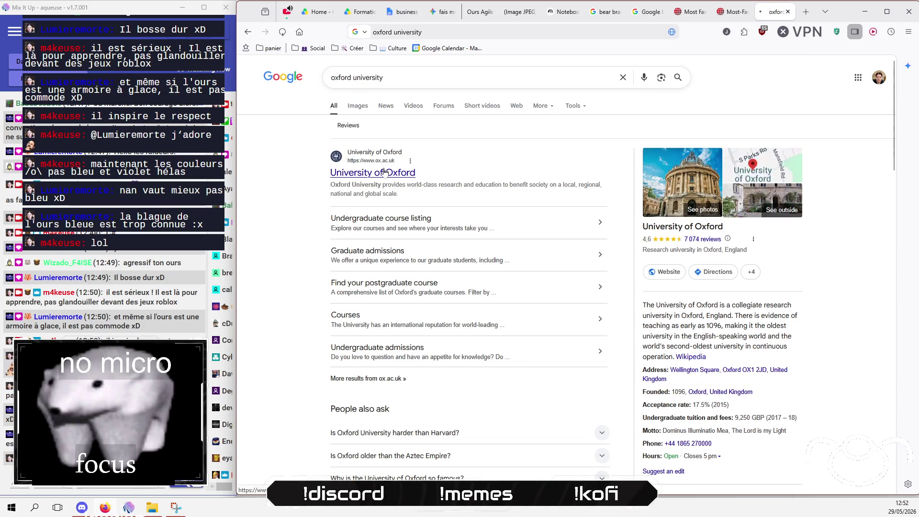
- Scroll down the ox.ac.uk homepage to its latest news and undergraduate student stories
scroll(537, 303, "down", 4)
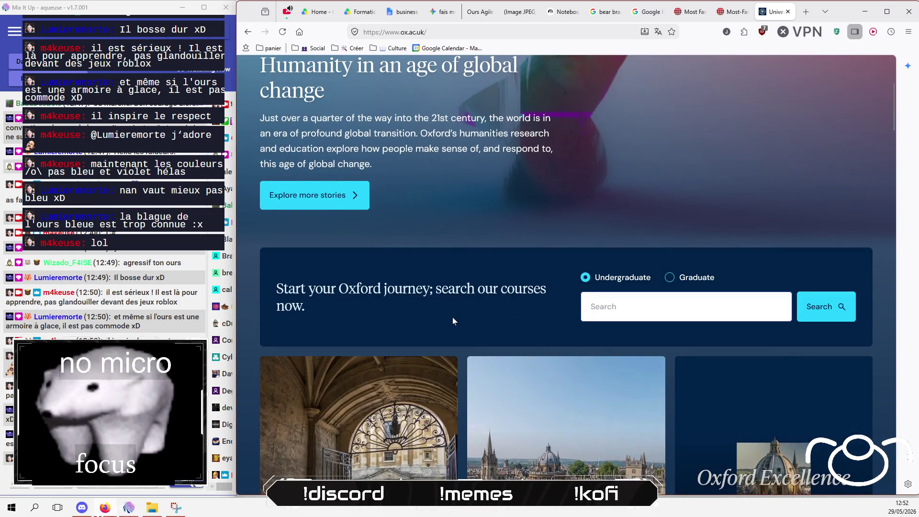
scroll(452, 317, "up", 4)
scroll(369, 322, "down", 6)
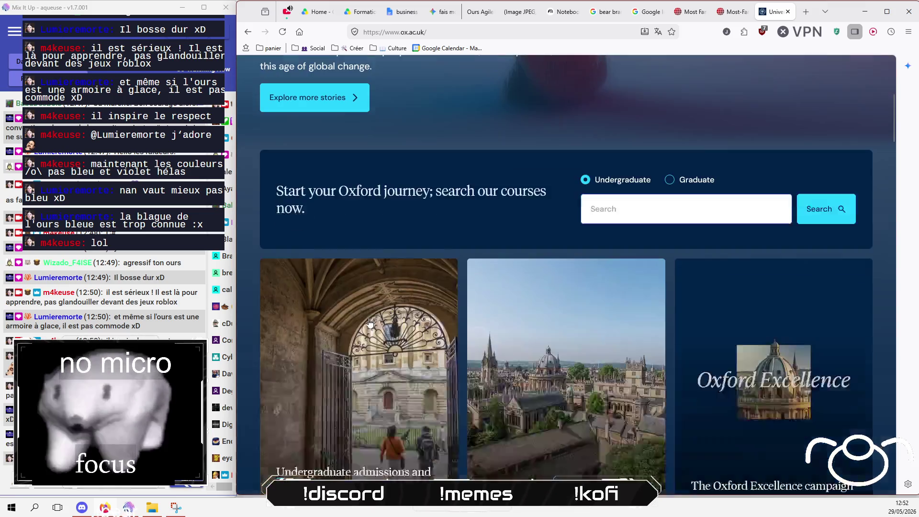
scroll(369, 322, "down", 12)
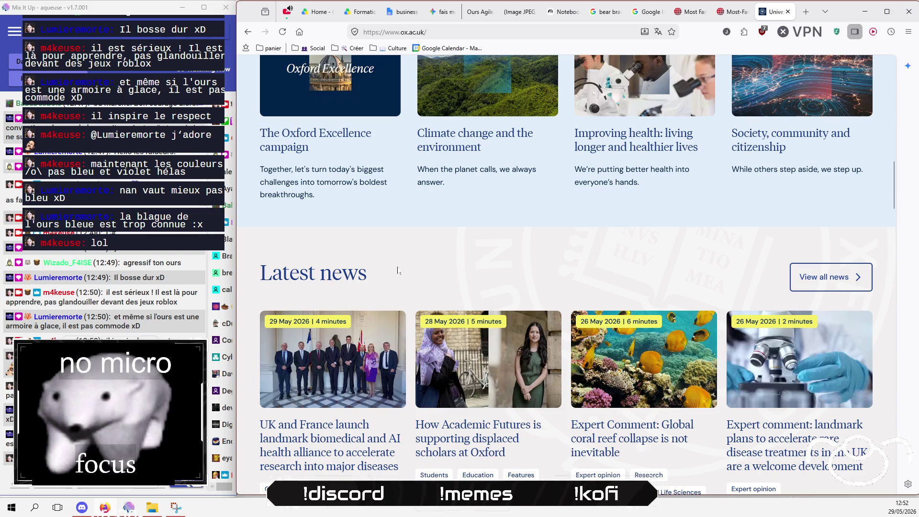
scroll(397, 271, "up", 8)
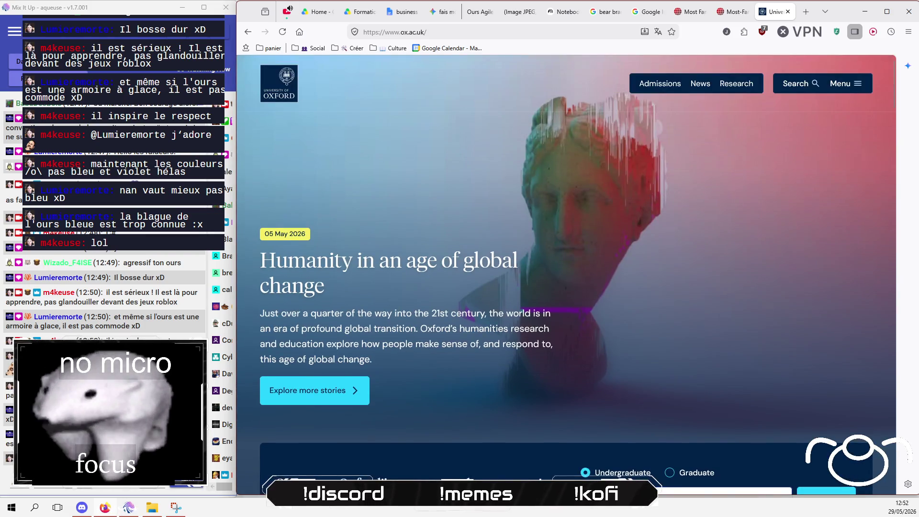
scroll(400, 267, "down", 5)
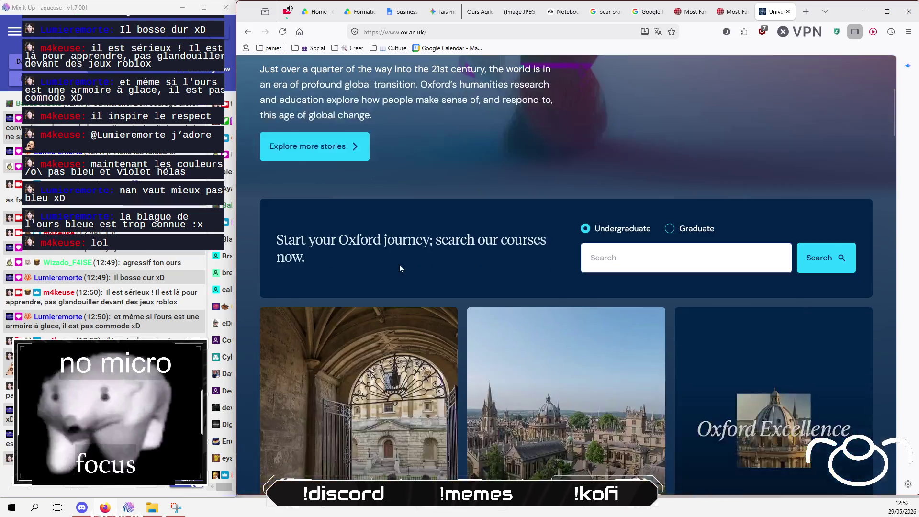
scroll(400, 266, "down", 10)
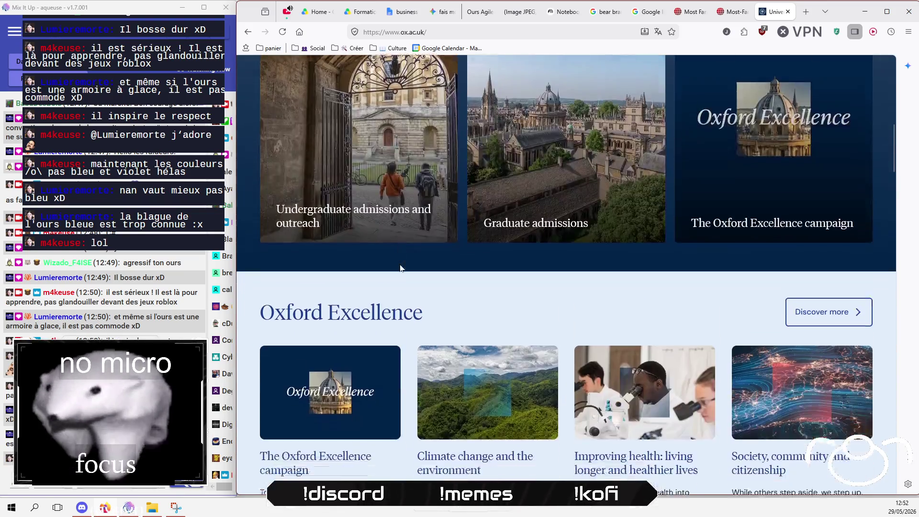
scroll(401, 268, "down", 3)
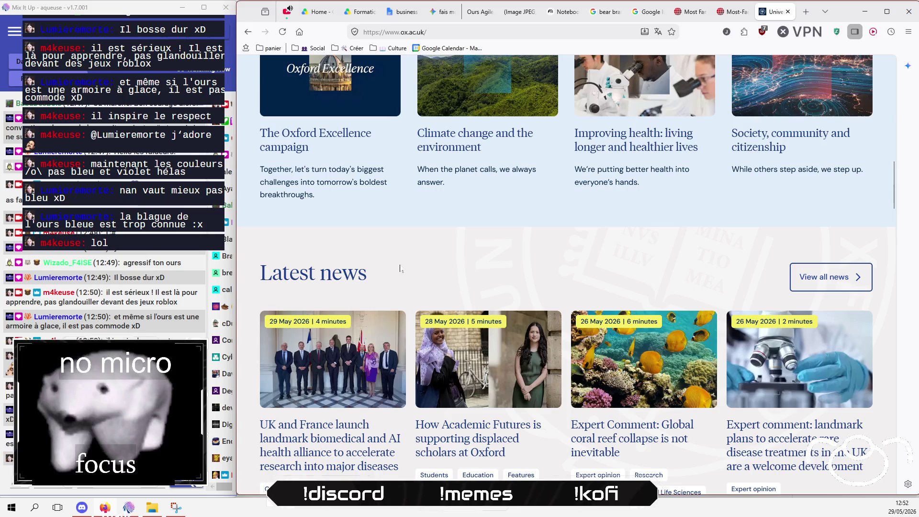
scroll(403, 268, "down", 6)
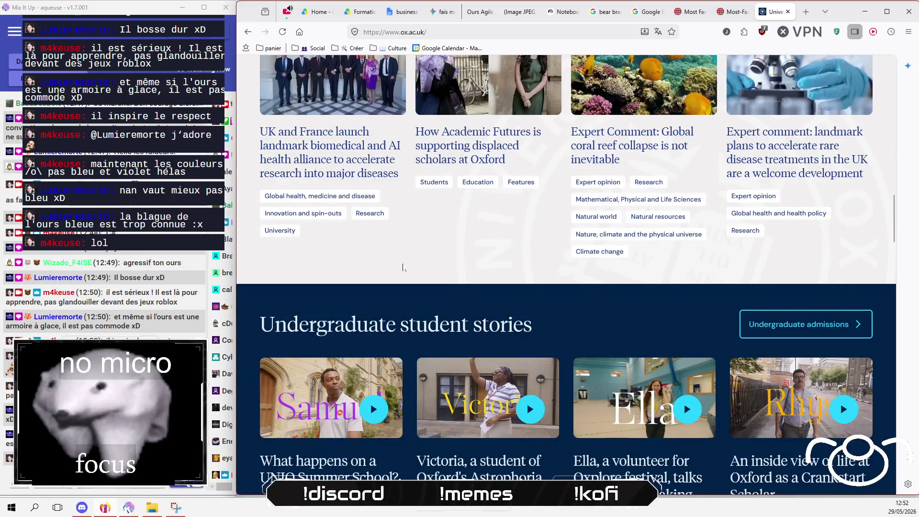
left_click(392, 32)
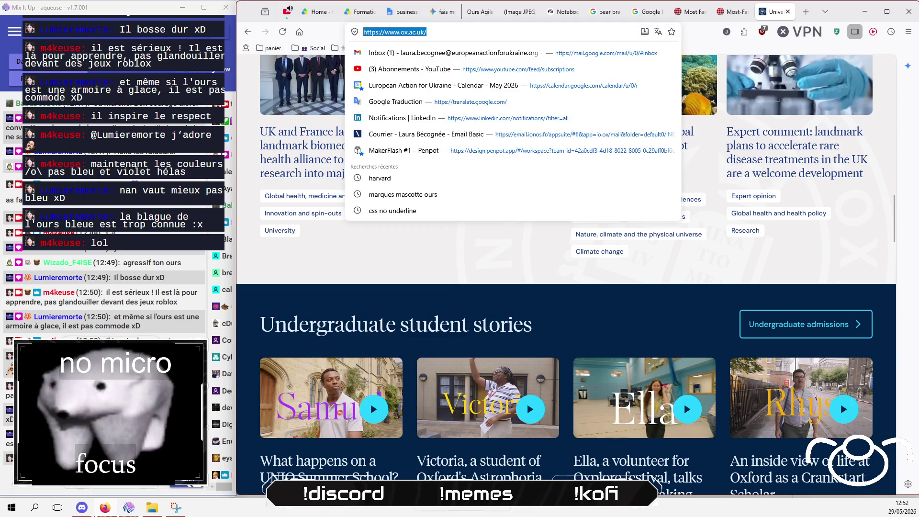
- Search 'science po' and open the Sciences Po website
type("science po")
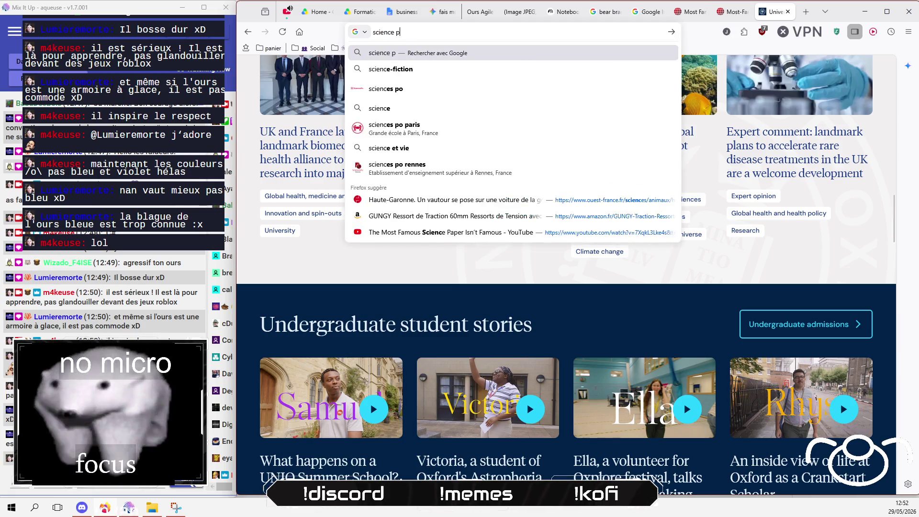
key("Return")
left_click(380, 232)
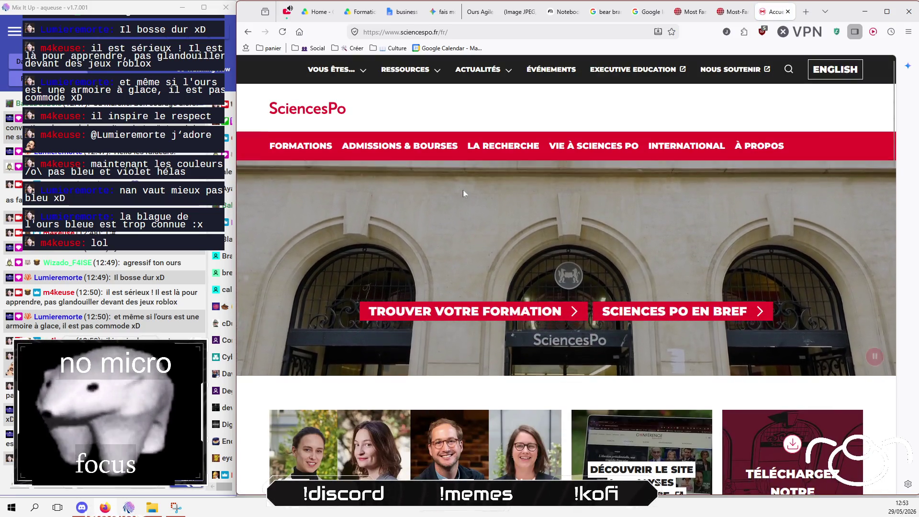
scroll(463, 190, "down", 3)
scroll(463, 188, "up", 3)
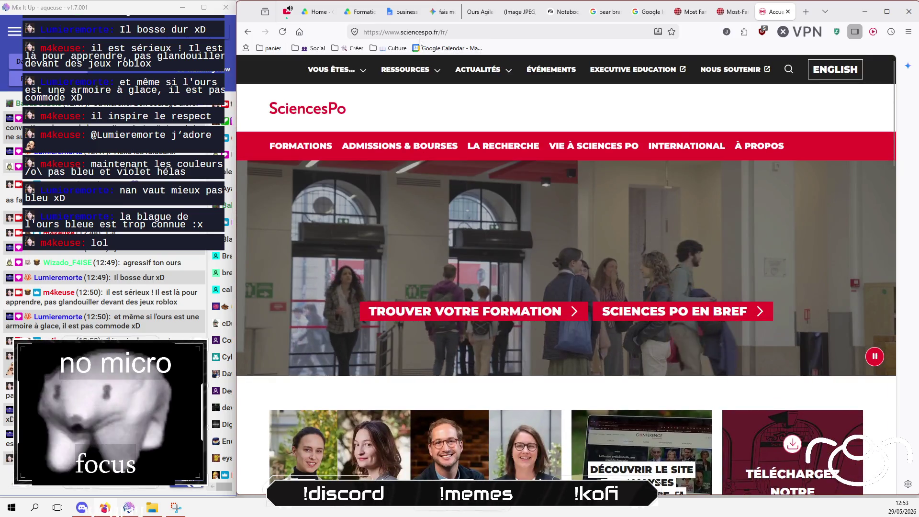
- Search 'école des mines', visit the Mines Paris – PSL site, and return to the results
left_click(419, 33)
type("éxcoles")
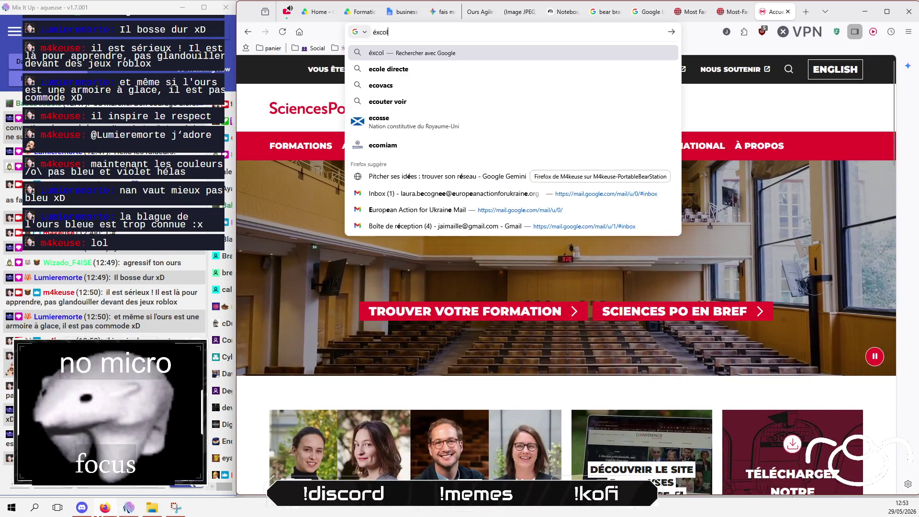
key("BackSpace")
key("BackSpace")
key("BackSpace")
type("cole de")
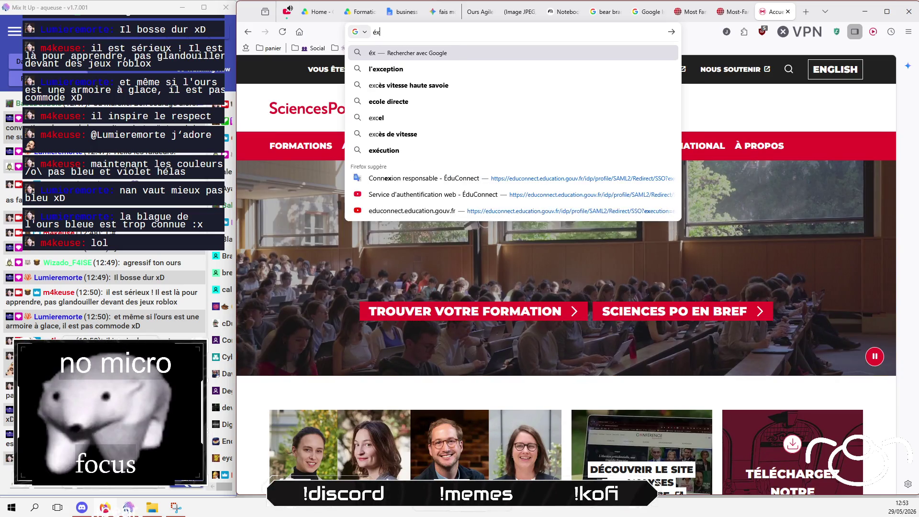
type("s mines")
key("Return")
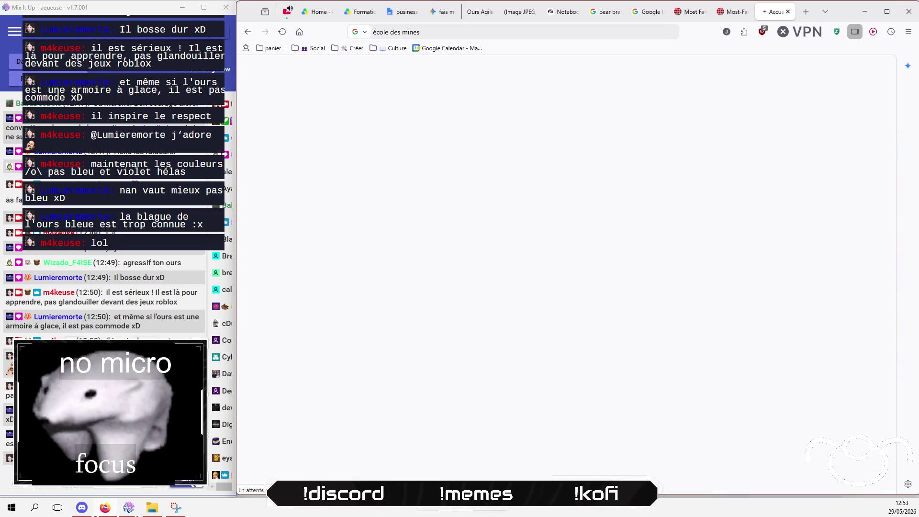
scroll(658, 287, "down", 7)
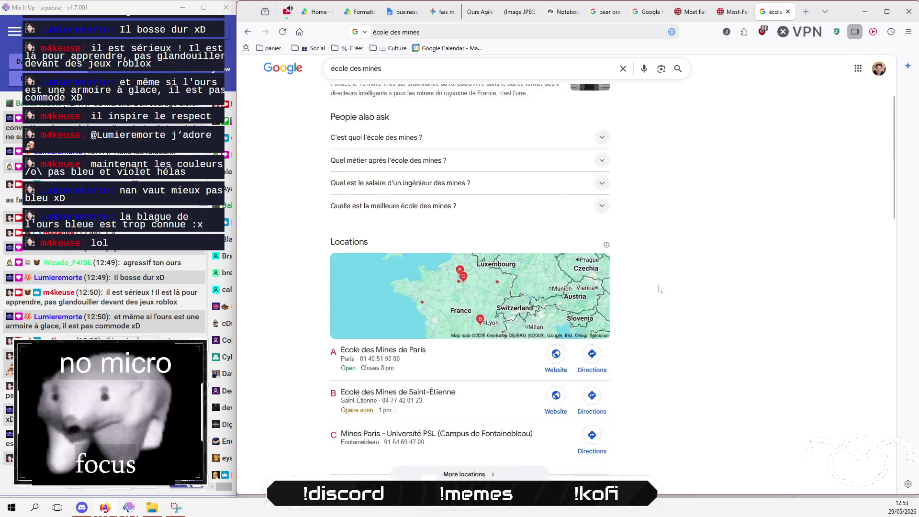
left_click(402, 328)
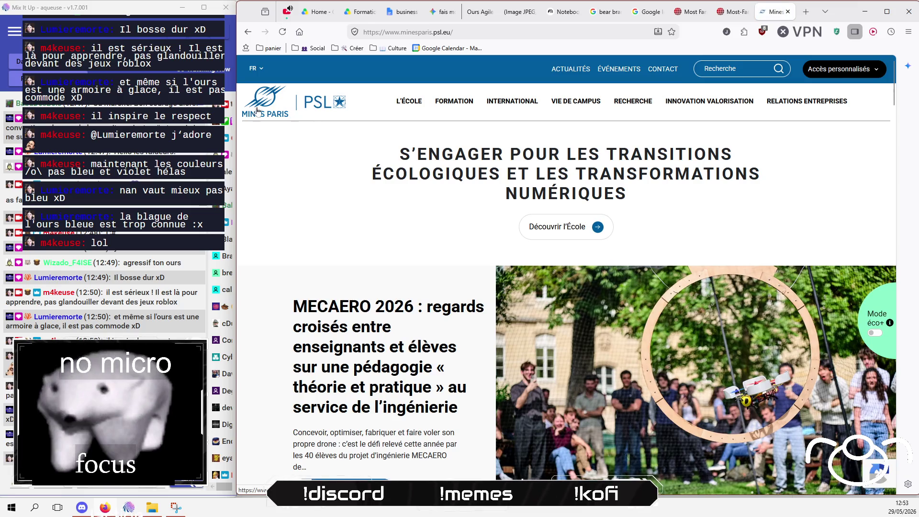
left_click(247, 32)
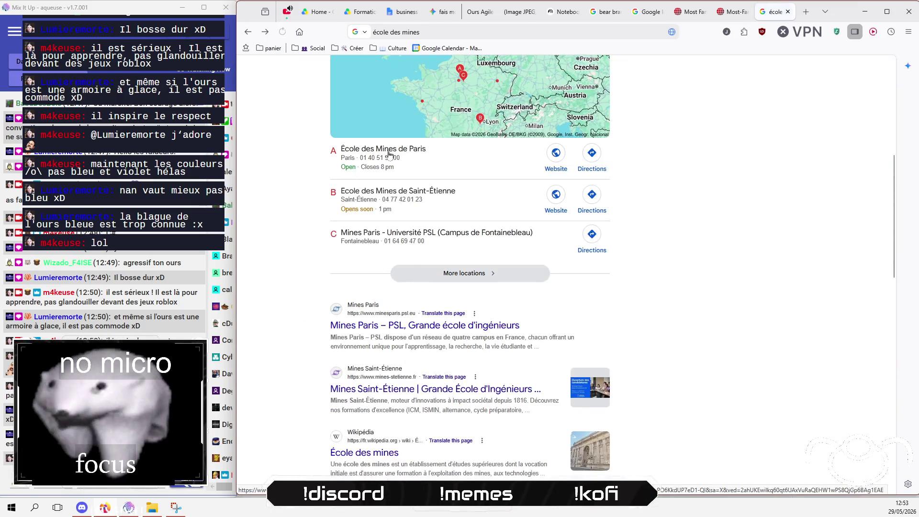
scroll(565, 268, "up", 7)
- Search 'mydigitalschool', visit the MyDigitalSchool website, and return to the results
triple_click(356, 77)
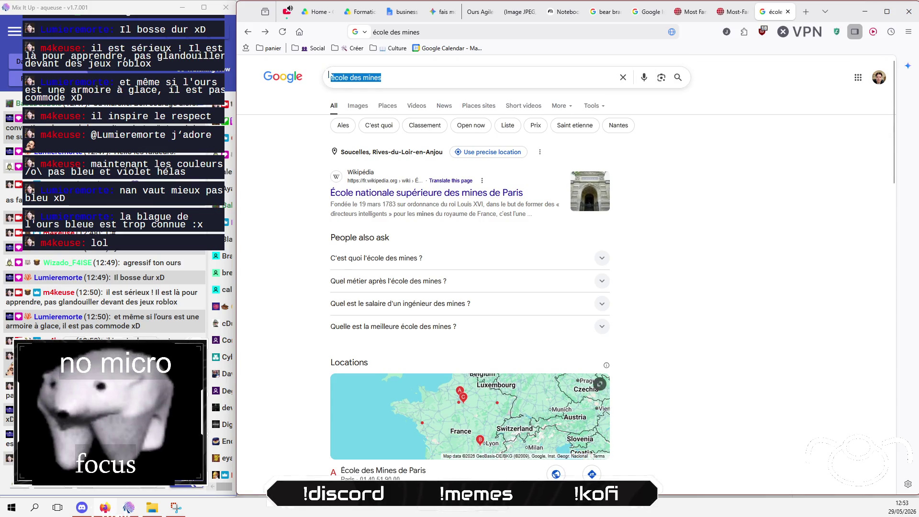
type("mydgital")
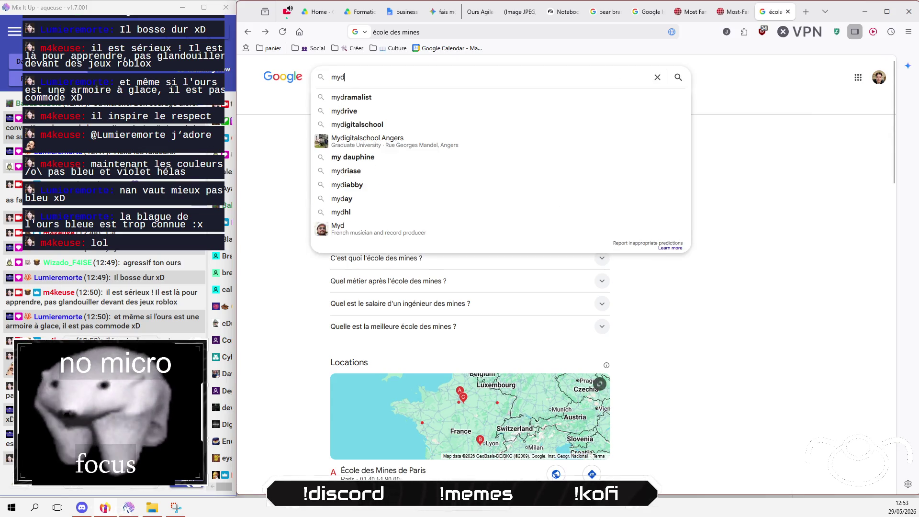
key("Down")
key("Down")
key("Return")
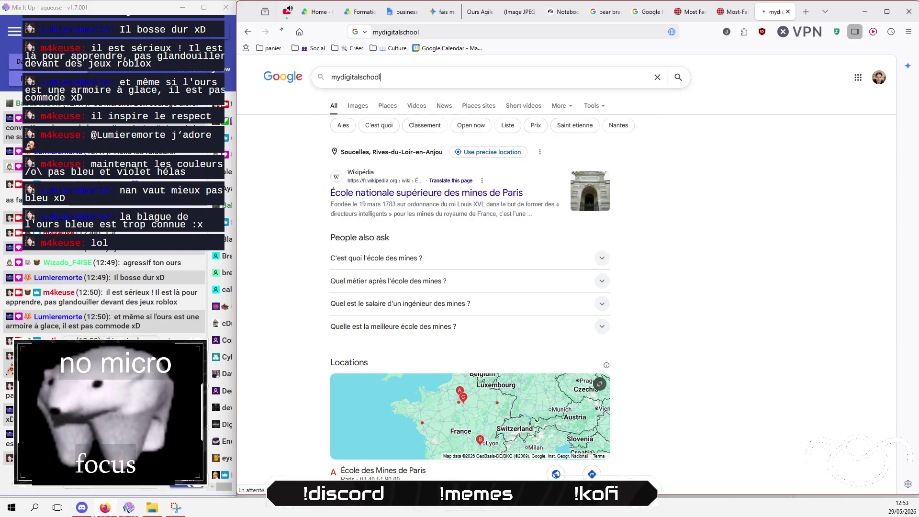
left_click(394, 192)
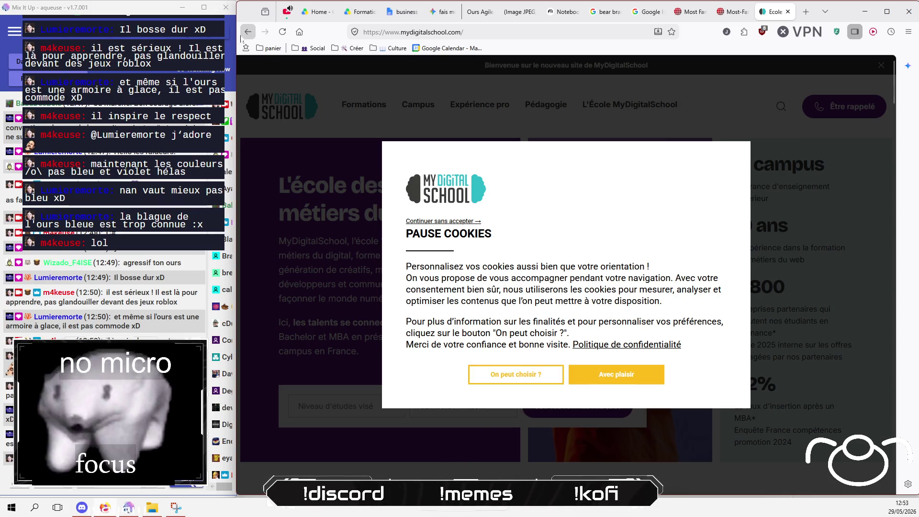
key("alt+Left")
scroll(268, 396, "down", 10)
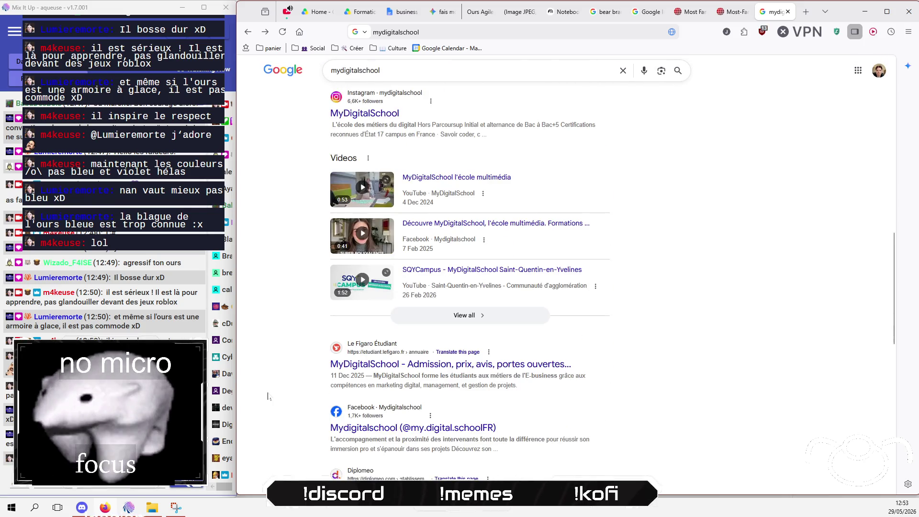
- Switch to the Gemini chat with the bear image and focus its prompt box
left_click(402, 32)
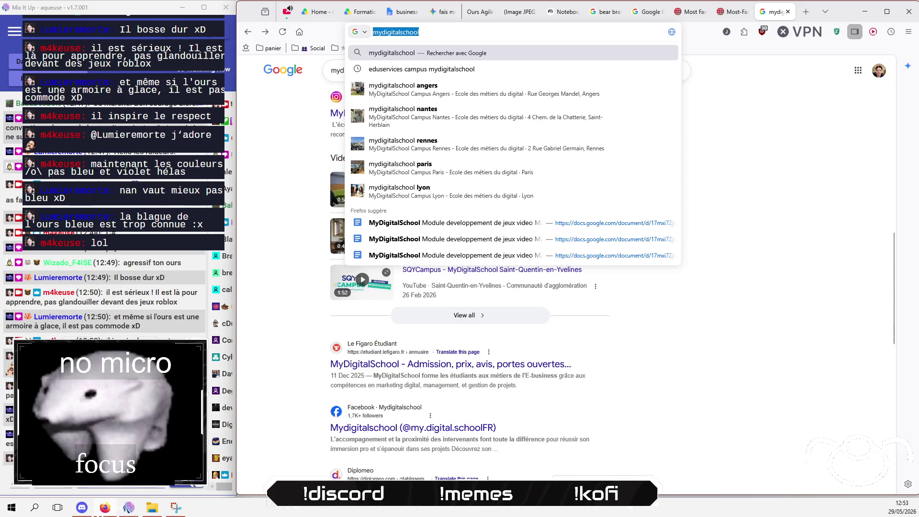
key("alt+Tab")
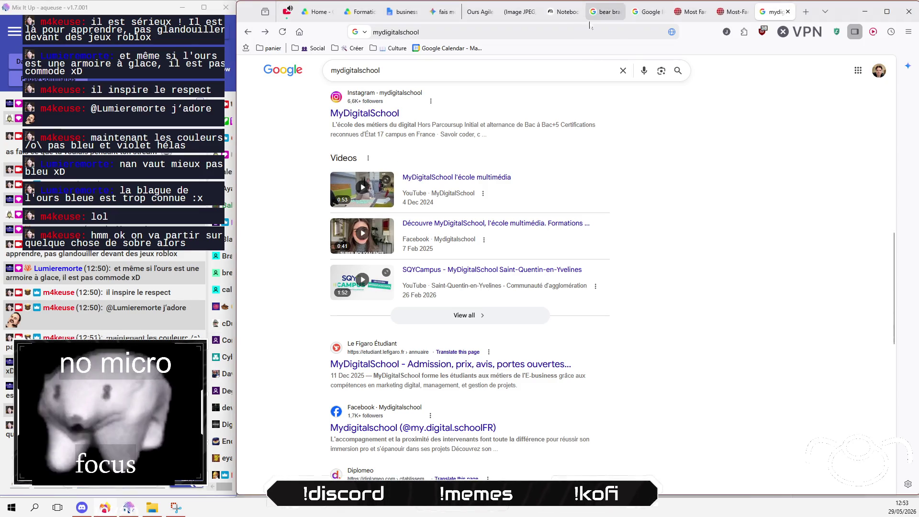
mouse_move(505, 22)
left_click(473, 14)
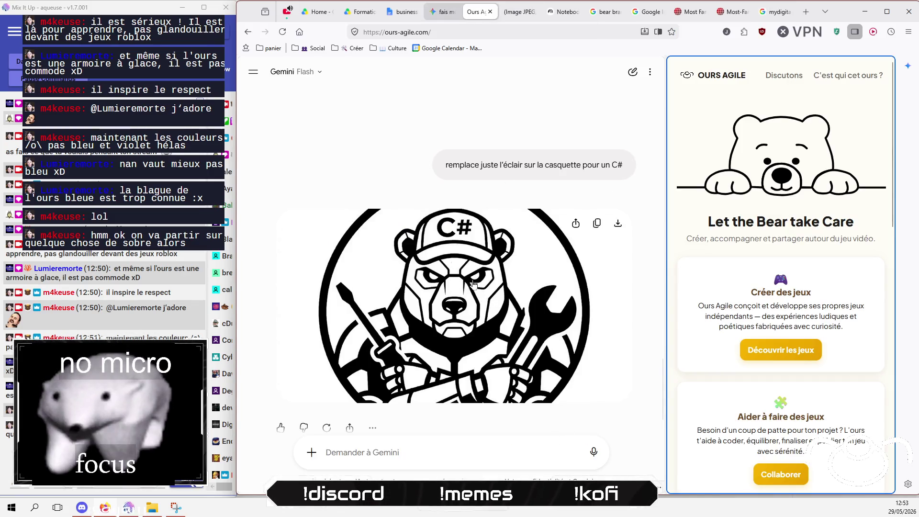
left_click(447, 458)
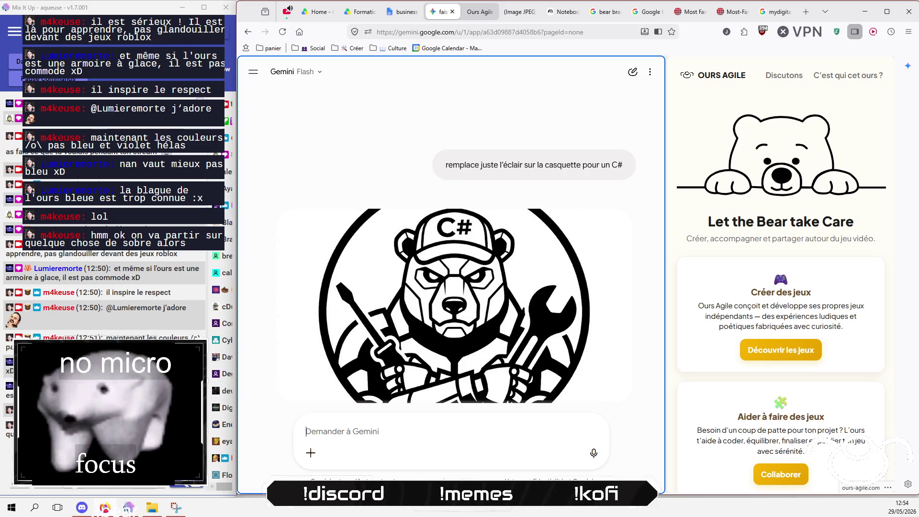
- Take the mydigitalschool tab back two pages to the Sciences Po homepage, then return to Gemini
left_click(774, 11)
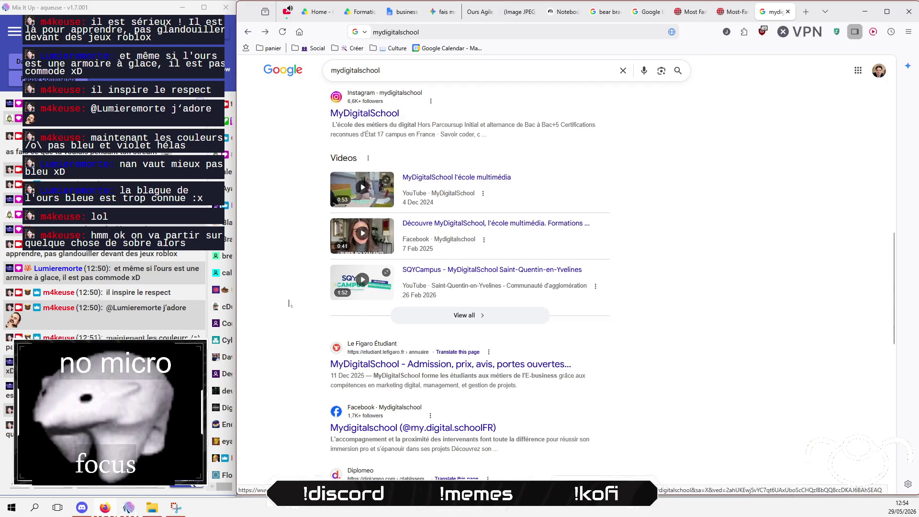
left_click(254, 33)
left_click(254, 33)
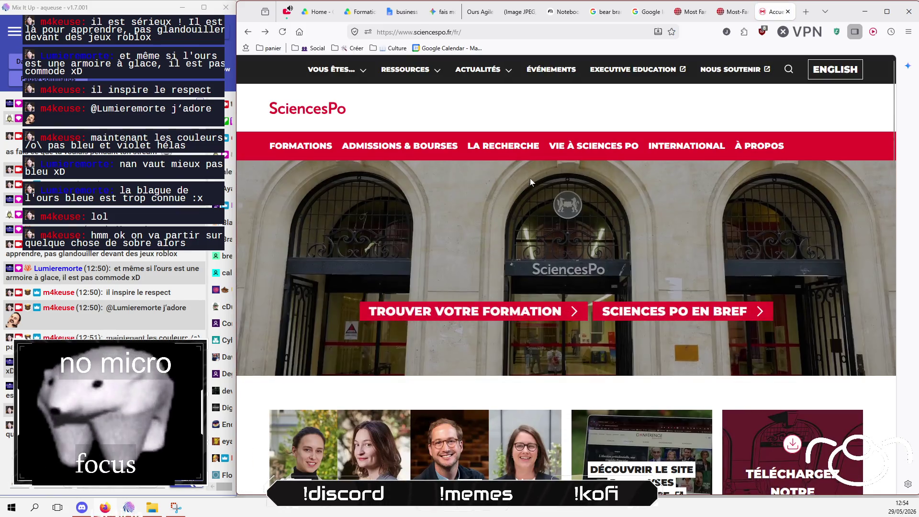
scroll(365, 301, "down", 4)
scroll(365, 301, "down", 3)
mouse_move(523, 18)
left_click(442, 11)
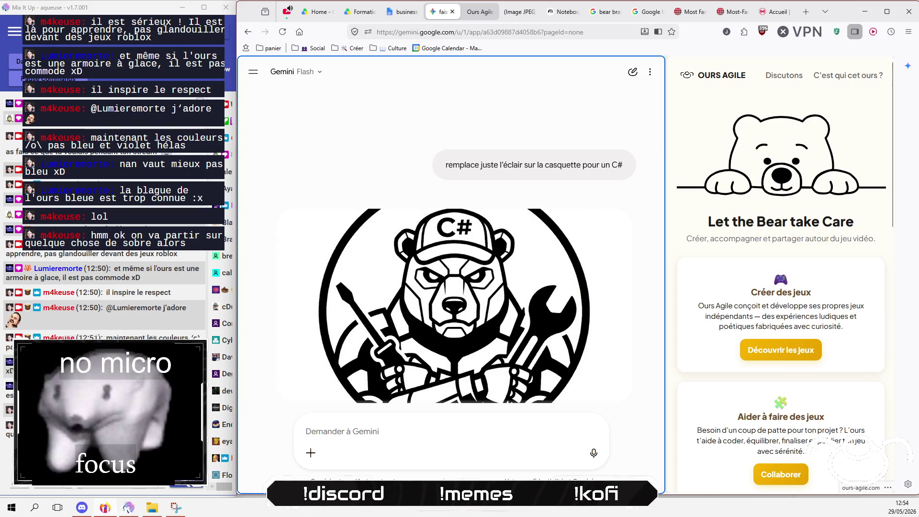
- Ask Gemini 'simplifie le style' to get a simplified version of the C# bear logo
type("rend le")
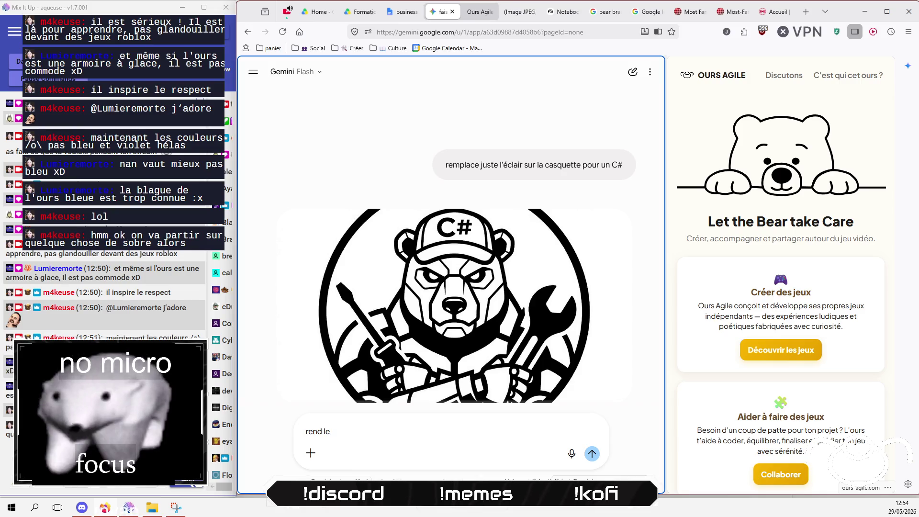
key("ctrl+a")
type("simplifie le sty")
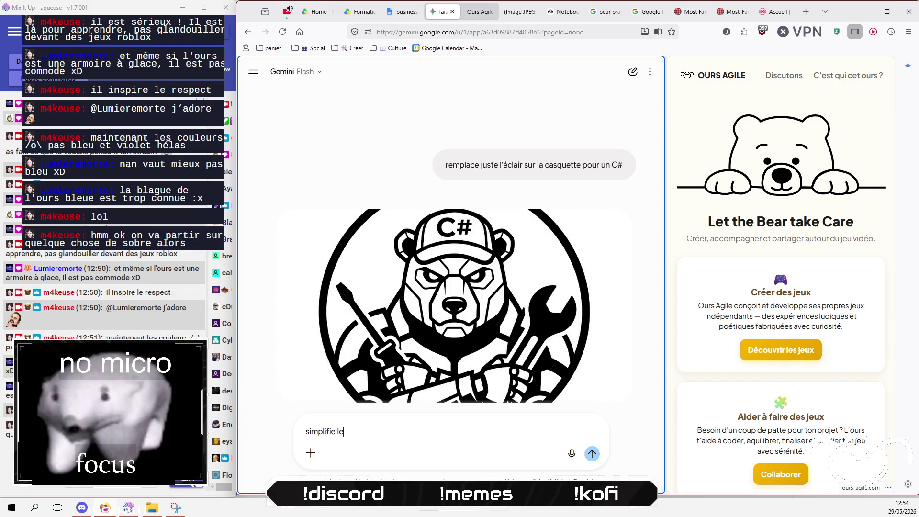
type("le")
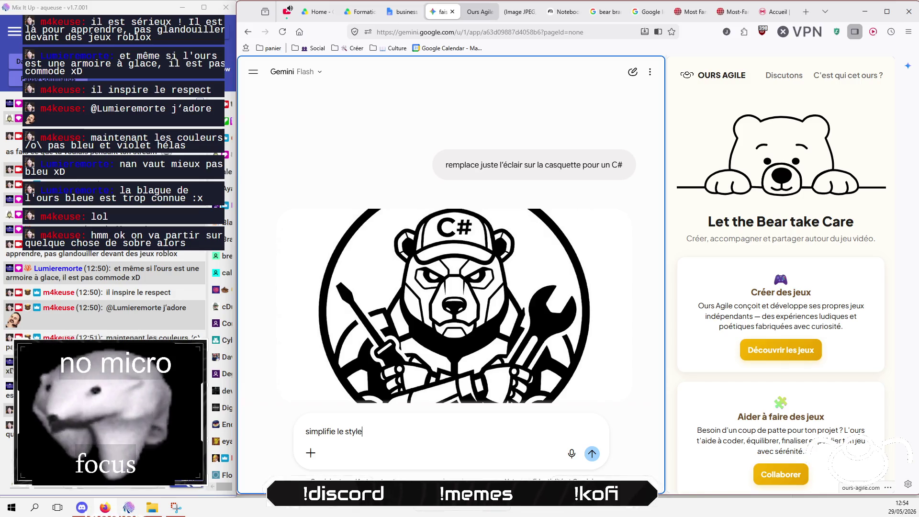
key("Return")
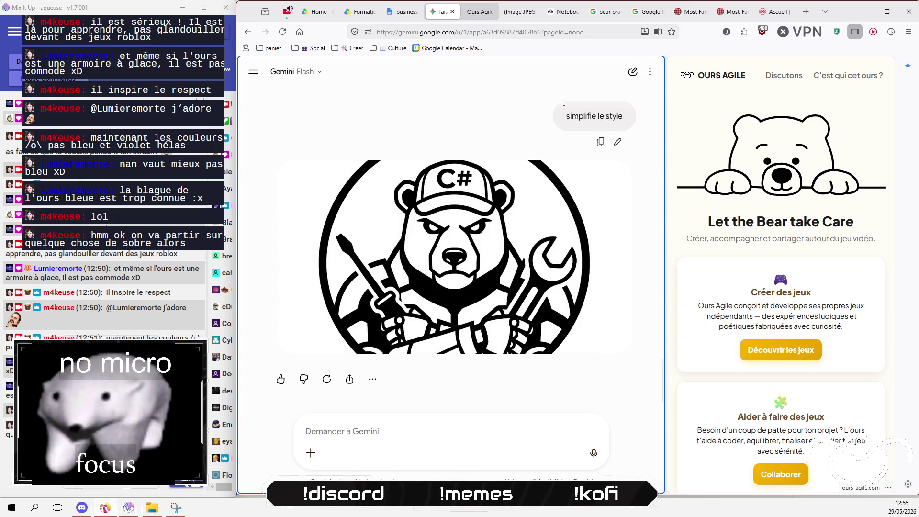
left_click(775, 12)
- Go back through the tab's history to the oxford university results, then return to Gemini
scroll(371, 209, "up", 6)
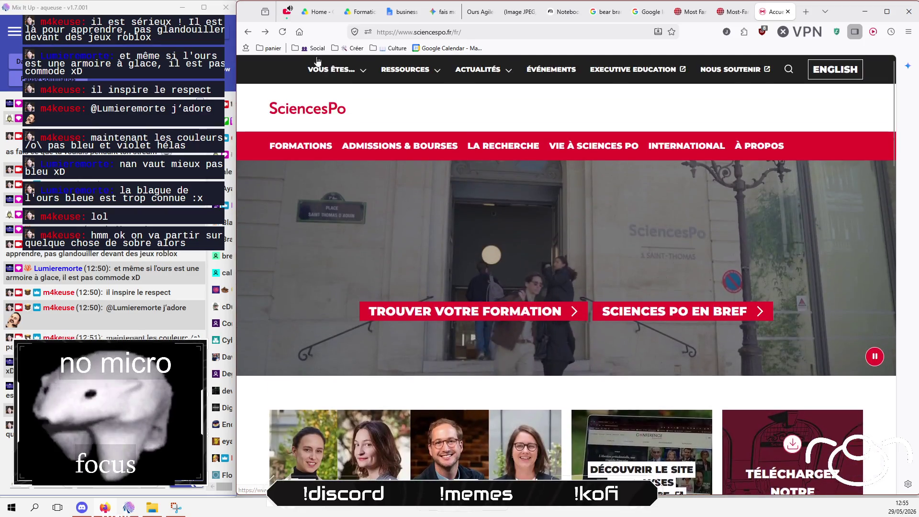
left_click(248, 31)
left_click(248, 32)
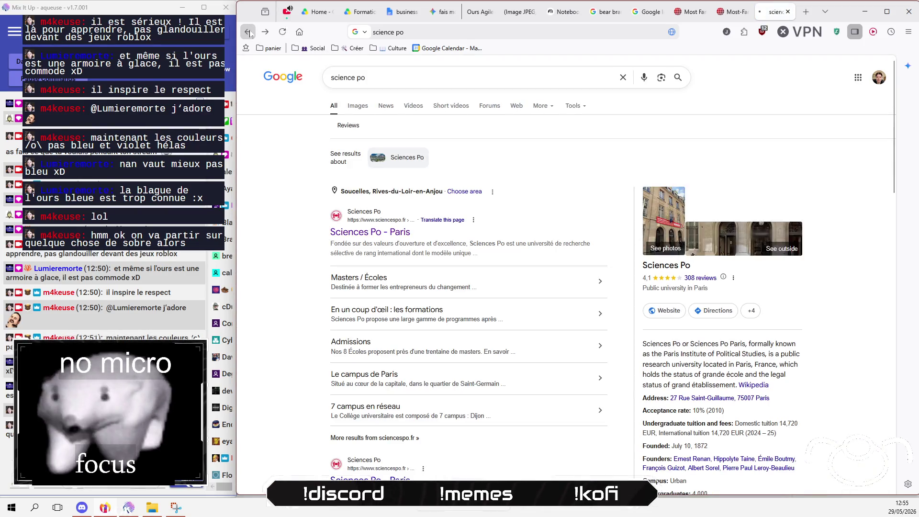
scroll(341, 231, "up", 3)
scroll(341, 231, "up", 6)
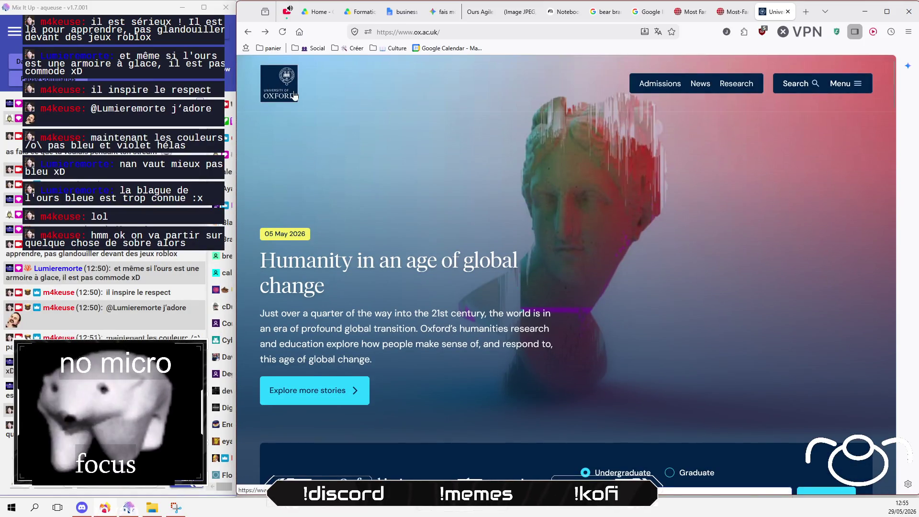
left_click(248, 32)
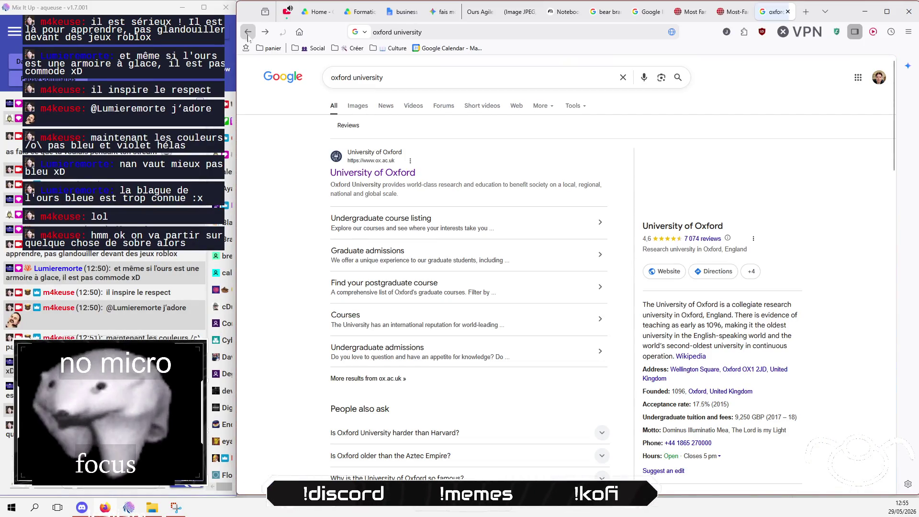
left_click(449, 17)
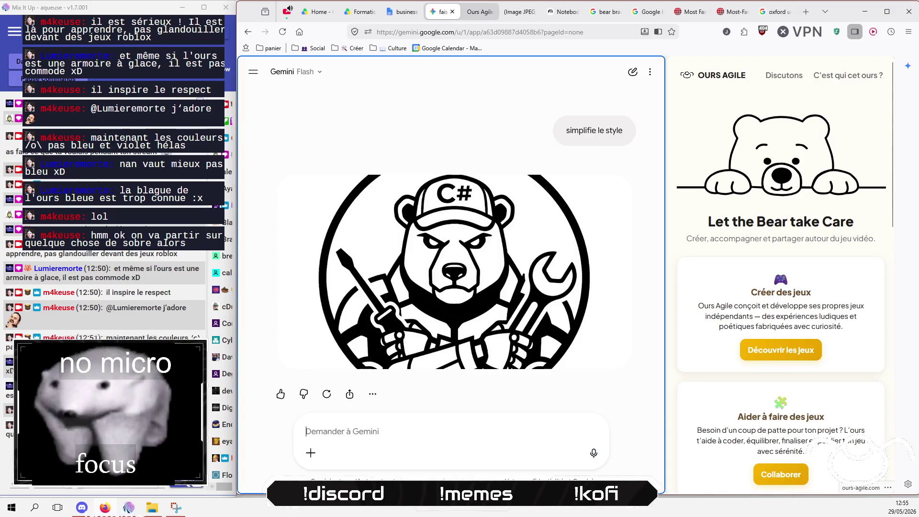
- Ask Gemini "fais en un blason d'université" to turn the bear into a university crest
type("fais e")
type("un ")
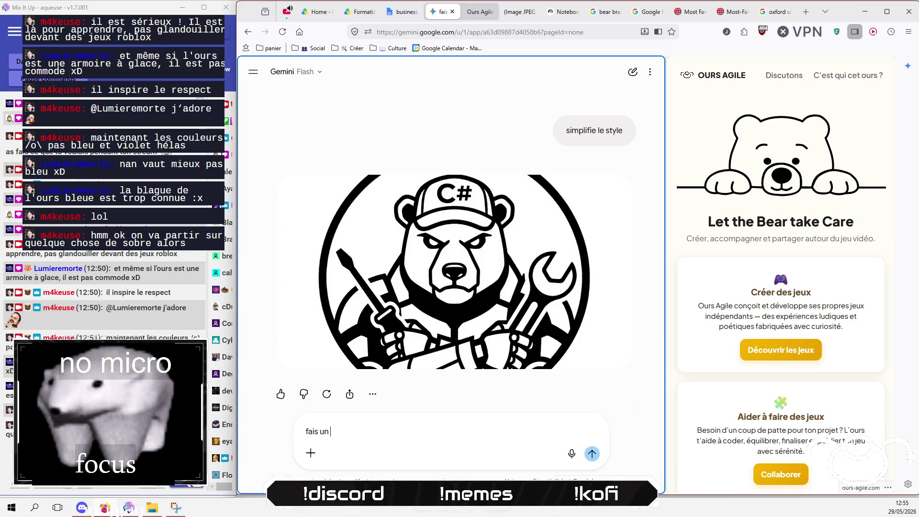
type("un blason d’université")
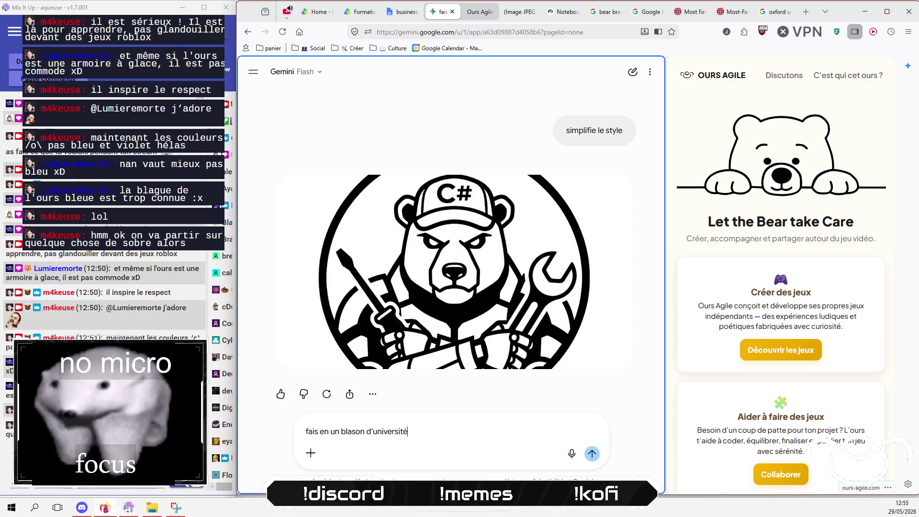
key("Return")
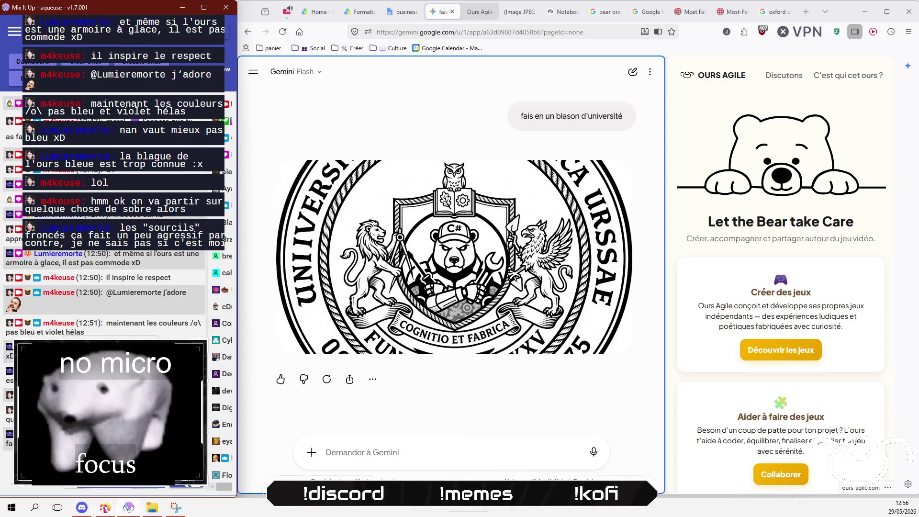
left_click(517, 13)
- Scroll the Gemini chat back to the C# cap bear image, then switch to Discord
left_click(482, 18)
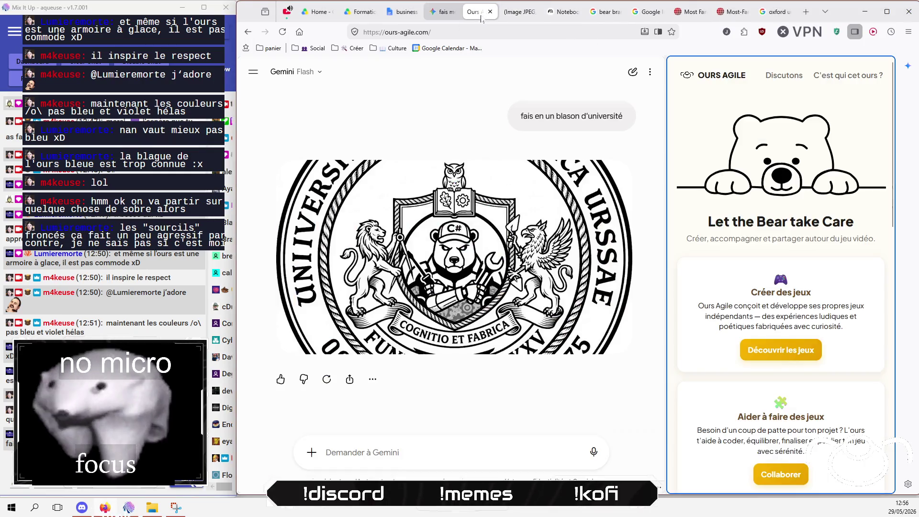
scroll(503, 264, "down", 10)
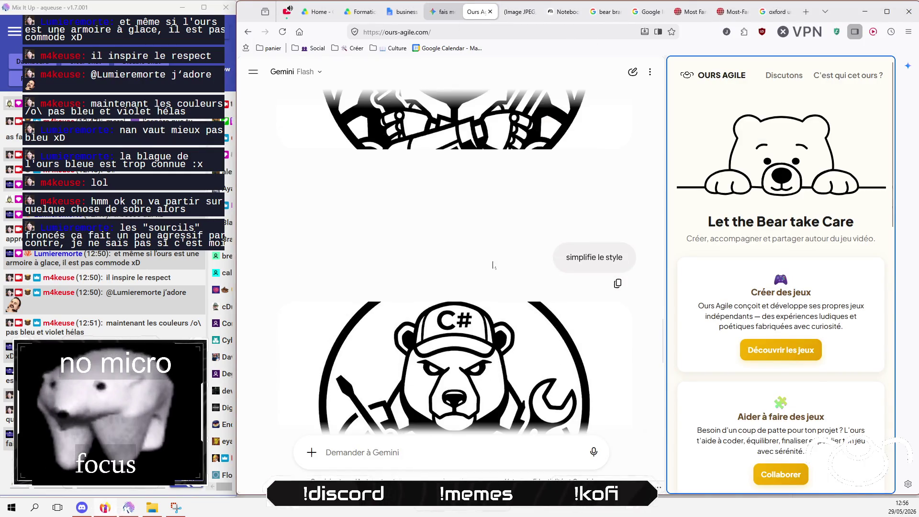
scroll(537, 288, "down", 1)
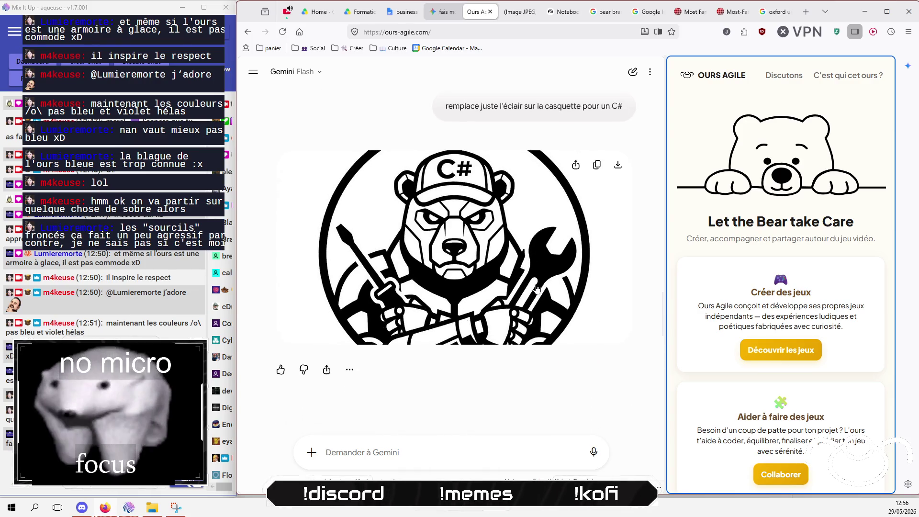
scroll(537, 287, "up", 10)
scroll(536, 283, "down", 10)
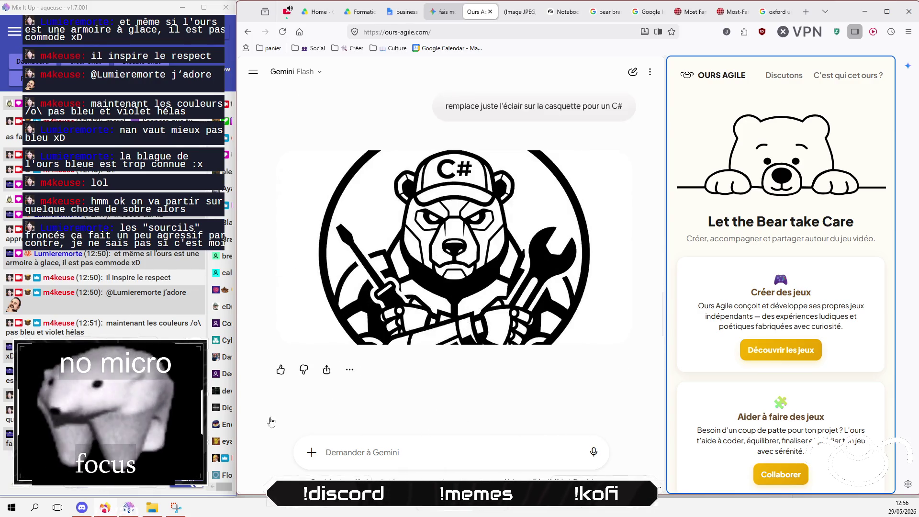
left_click(110, 411)
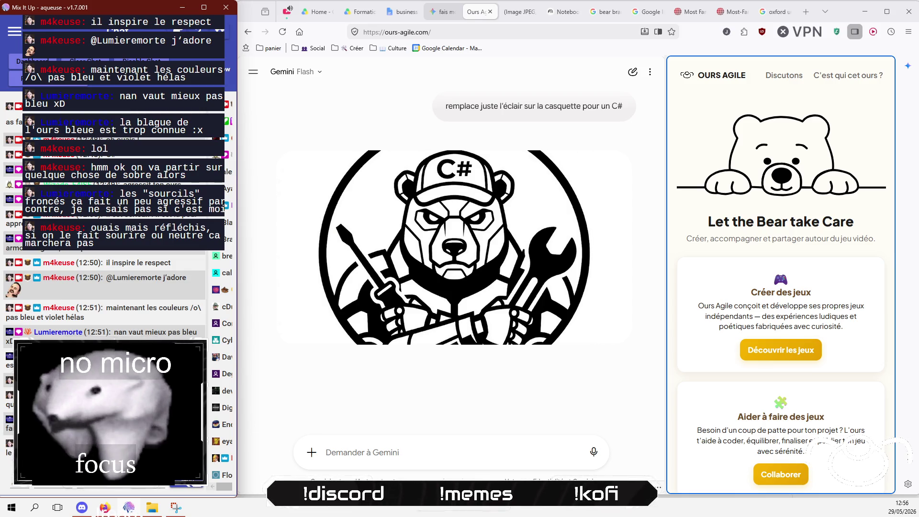
key("alt+Tab")
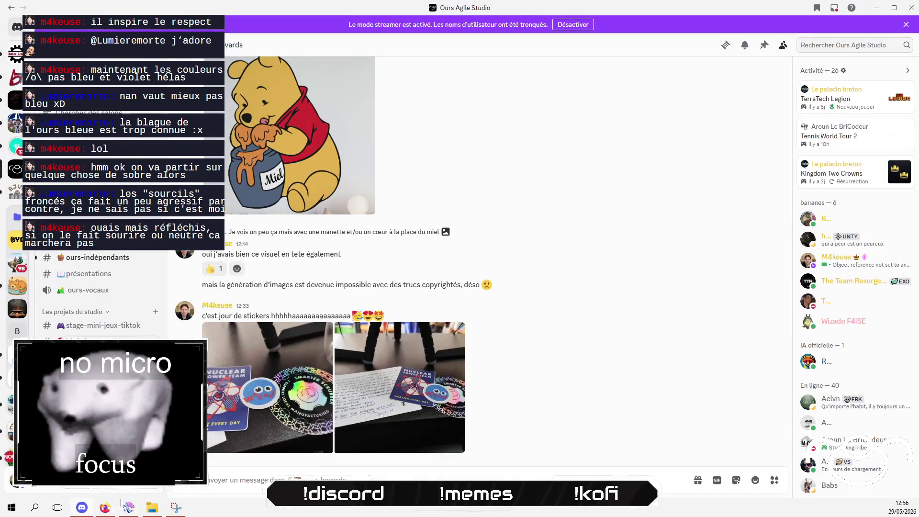
- Maximise the Mix It Up chat window's height, then bring Firefox's Gemini chat back to front
double_click(124, 495)
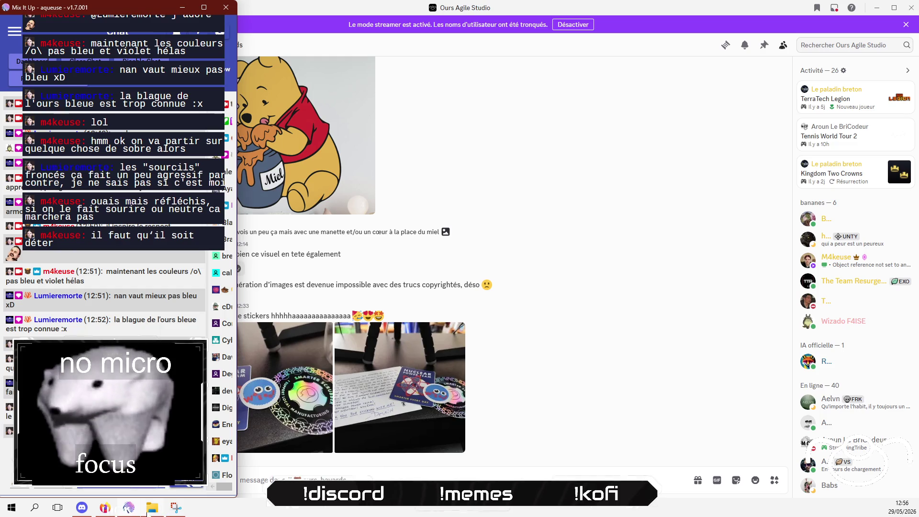
left_click(103, 508)
left_click(489, 402)
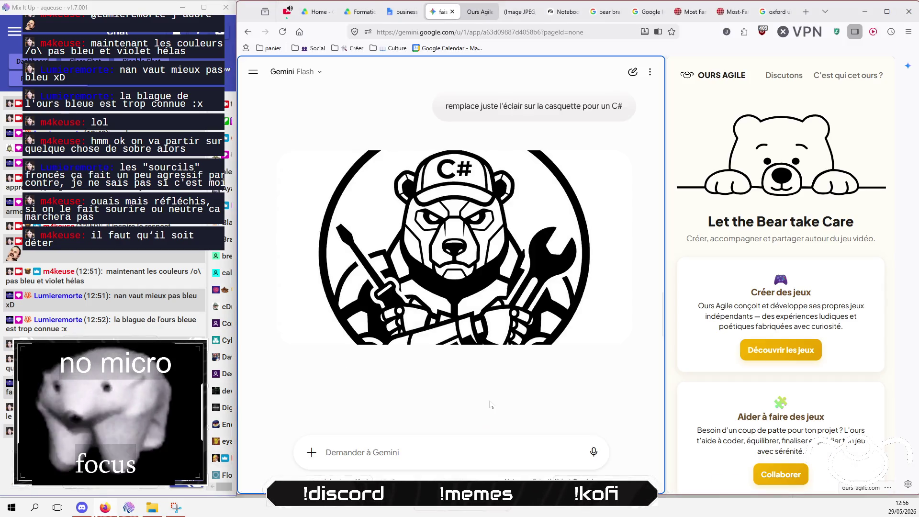
scroll(493, 401, "up", 5)
scroll(497, 401, "down", 10)
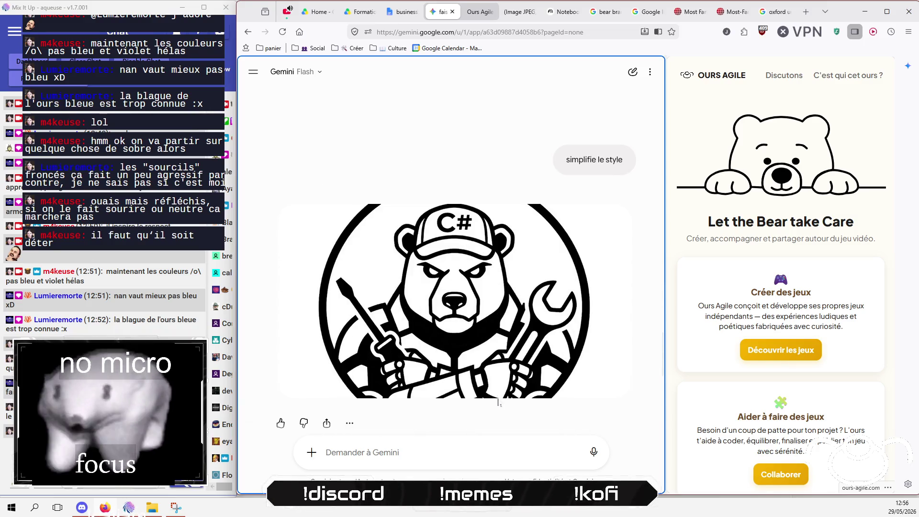
- Send Gemini the prompt 'passe le en bordeau et bleu navy' to recolour the crest
scroll(498, 401, "up", 1)
scroll(498, 402, "down", 3)
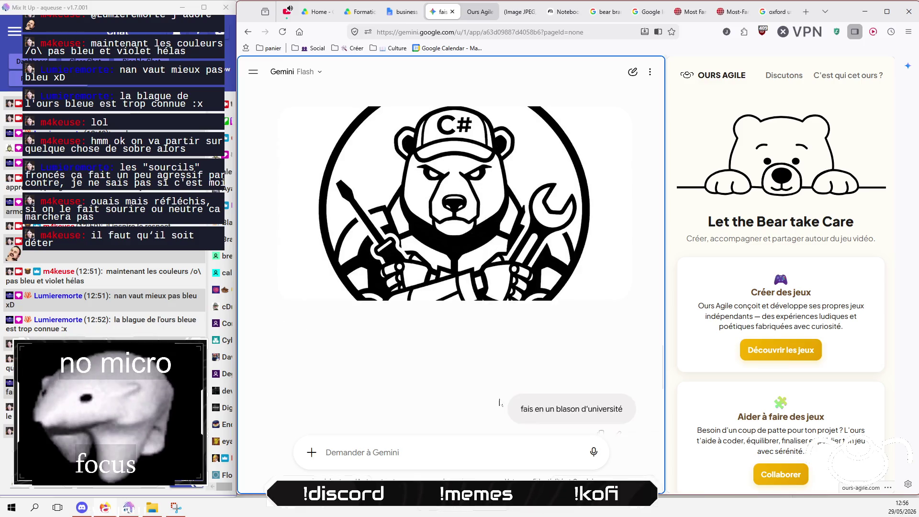
scroll(469, 406, "up", 1)
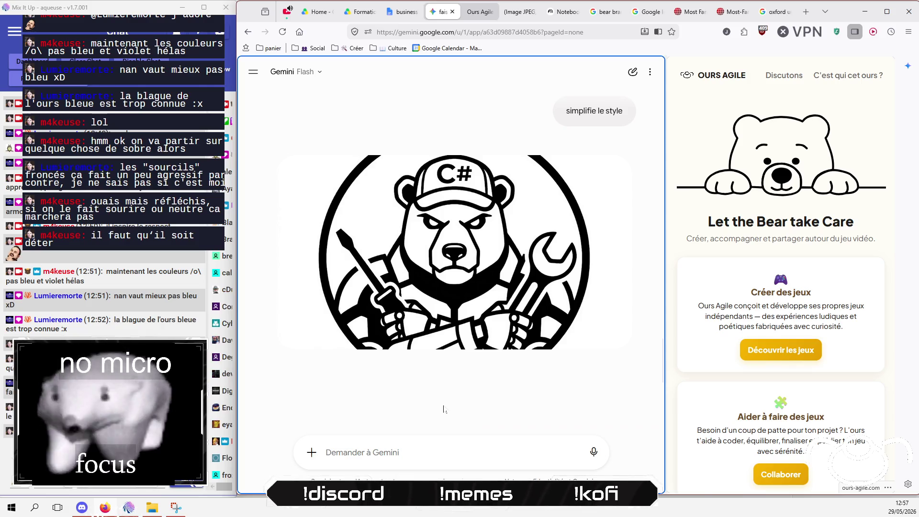
left_click(435, 454)
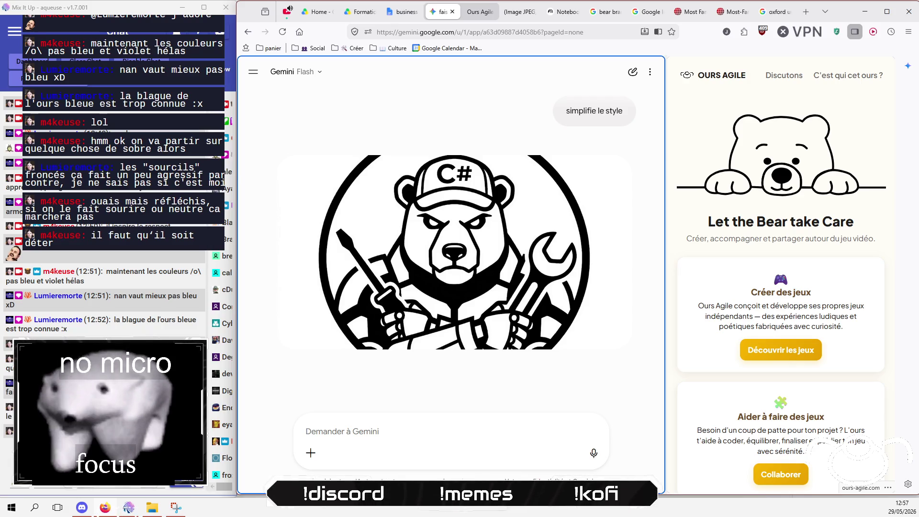
type("passe ")
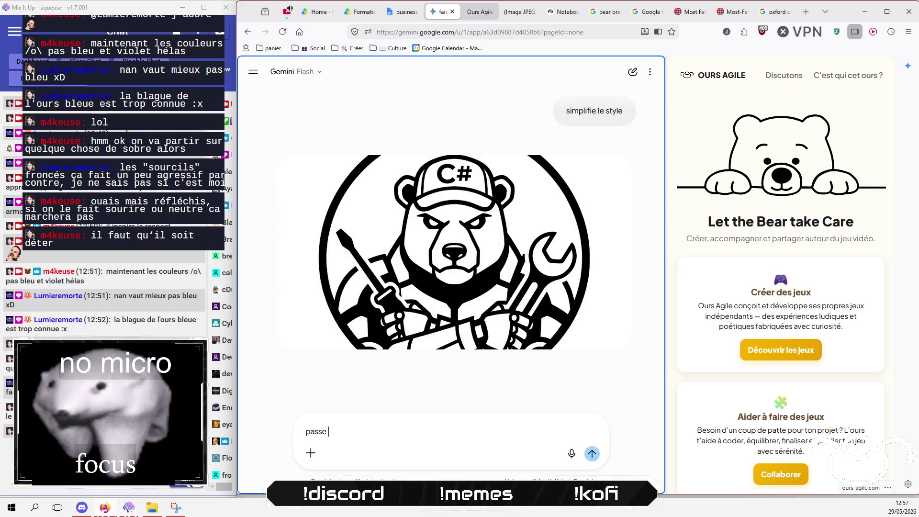
type("le en bordeau t")
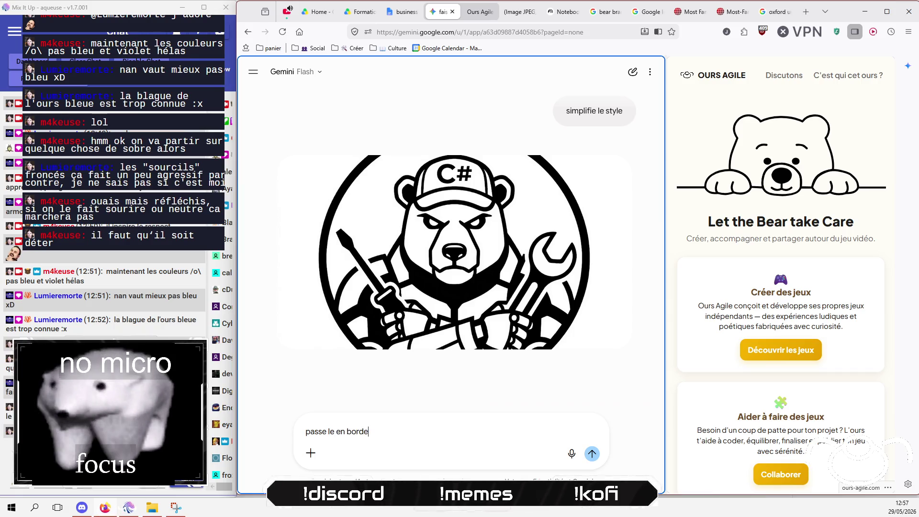
key("BackSpace")
type("et bleu navy")
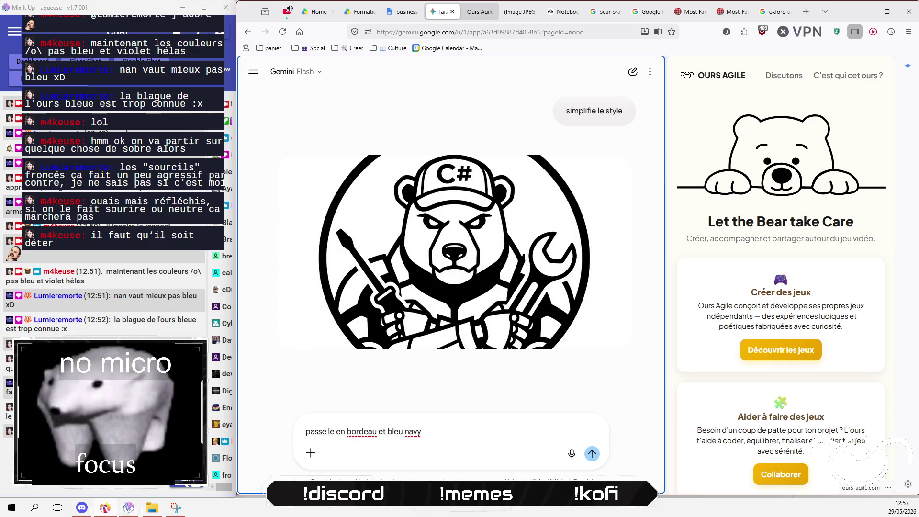
key("Return")
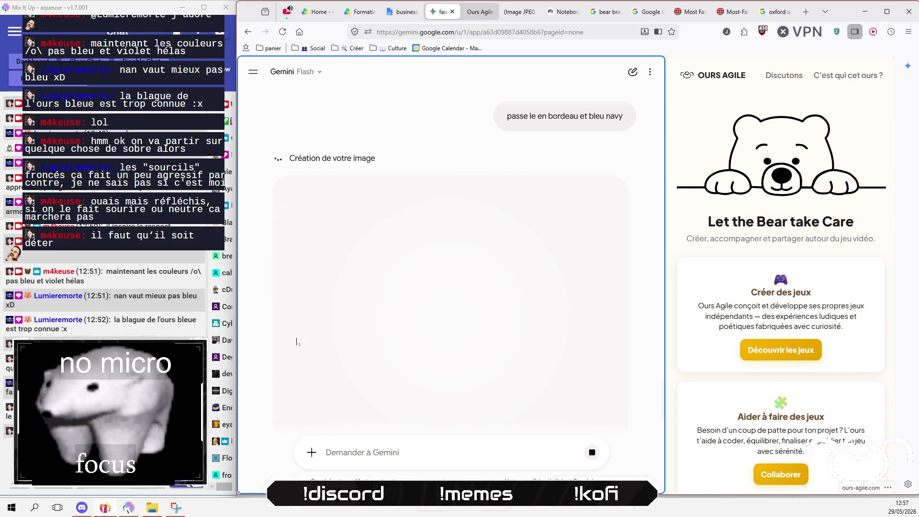
scroll(387, 383, "up", 4)
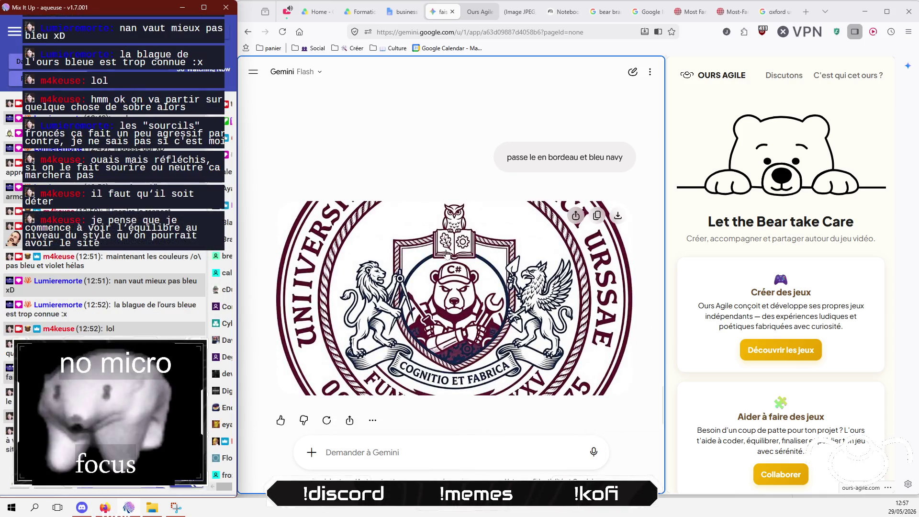
- Copy the black-and-white C# bear logo image from the Gemini response
left_click(372, 420)
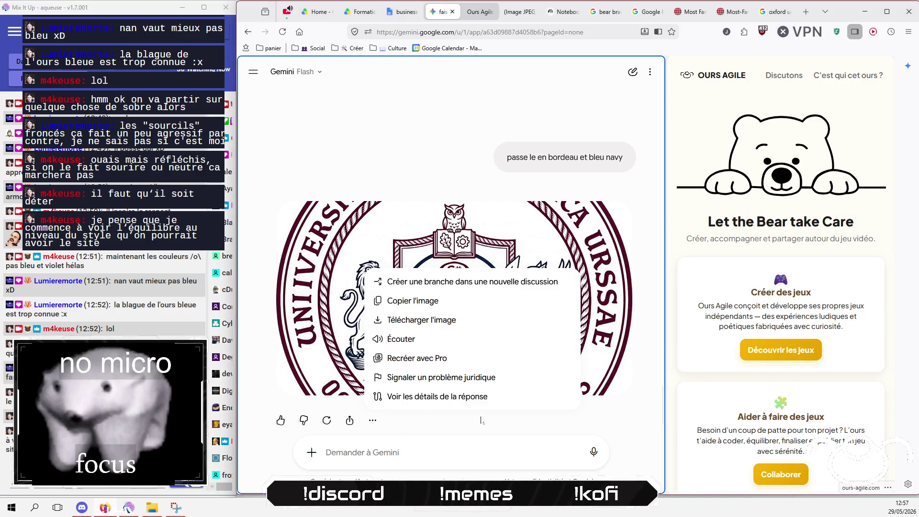
left_click(434, 426)
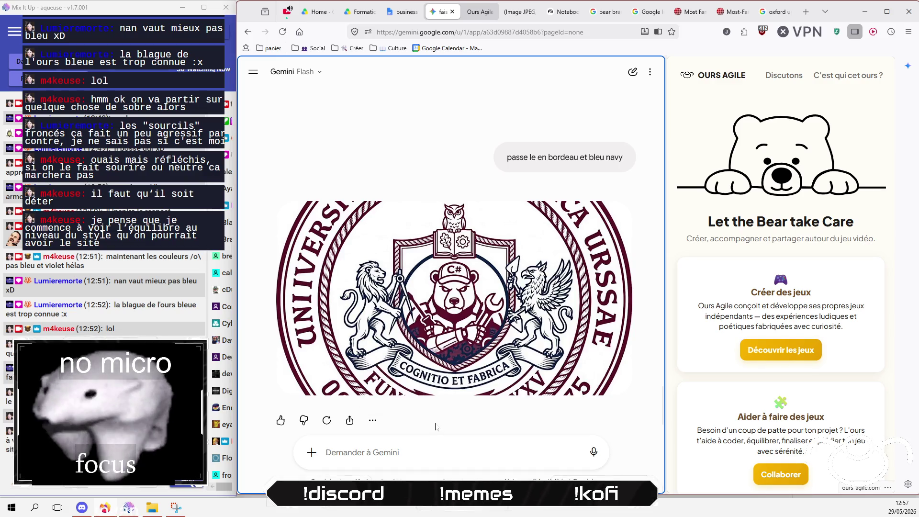
scroll(484, 270, "down", 10)
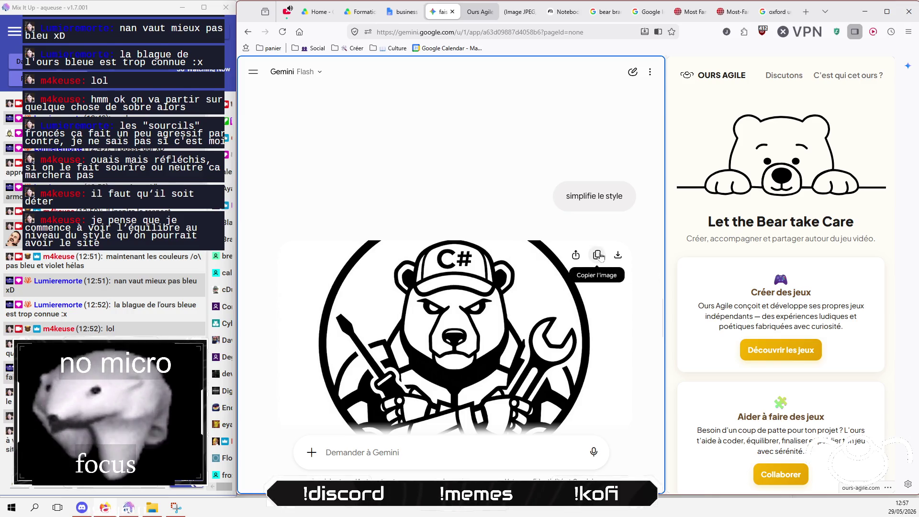
left_click(596, 255)
- Branch the bear logo response into a new Gemini conversation
scroll(523, 312, "up", 1)
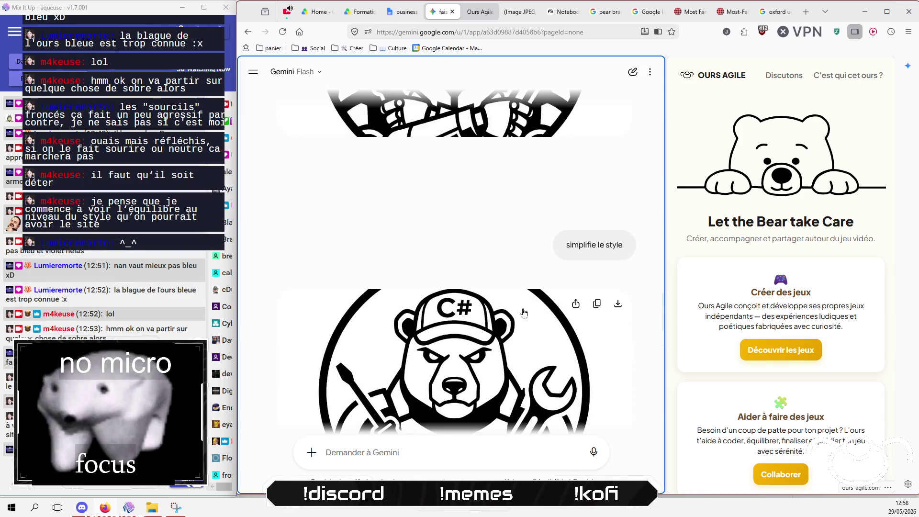
scroll(522, 326, "down", 4)
scroll(516, 359, "up", 1)
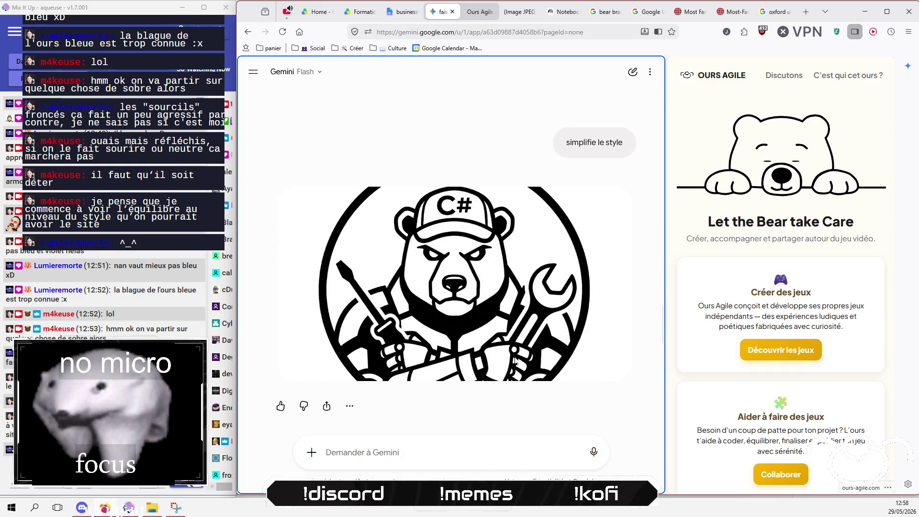
left_click(349, 411)
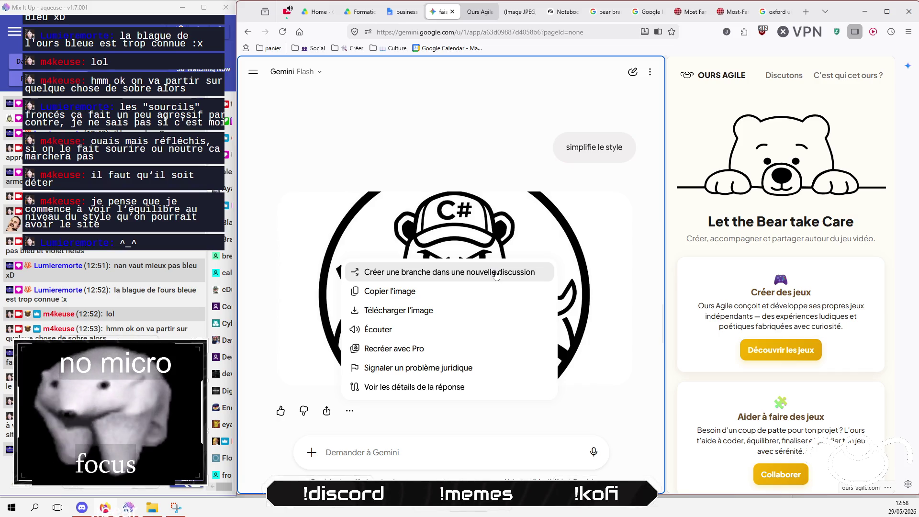
left_click(495, 272)
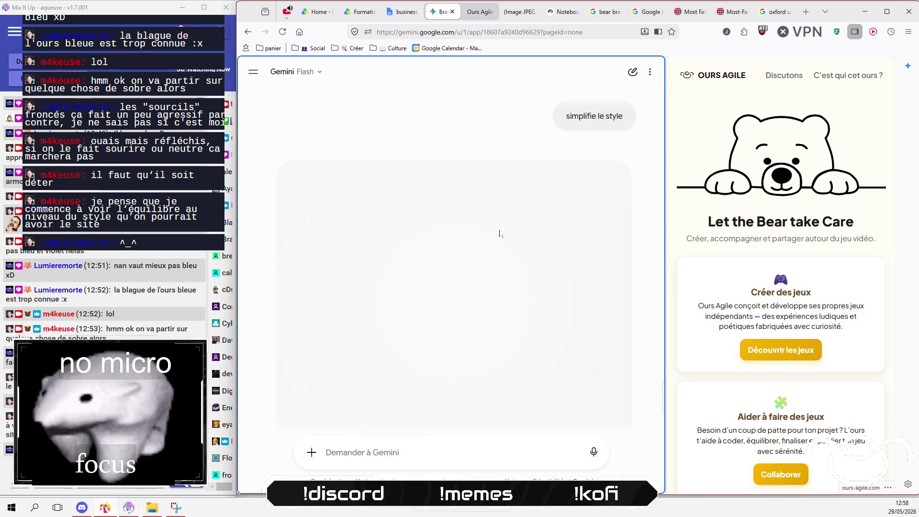
- Send 'converti moi ce logo en bordeau et navy' in the new Gemini chat
left_click(426, 462)
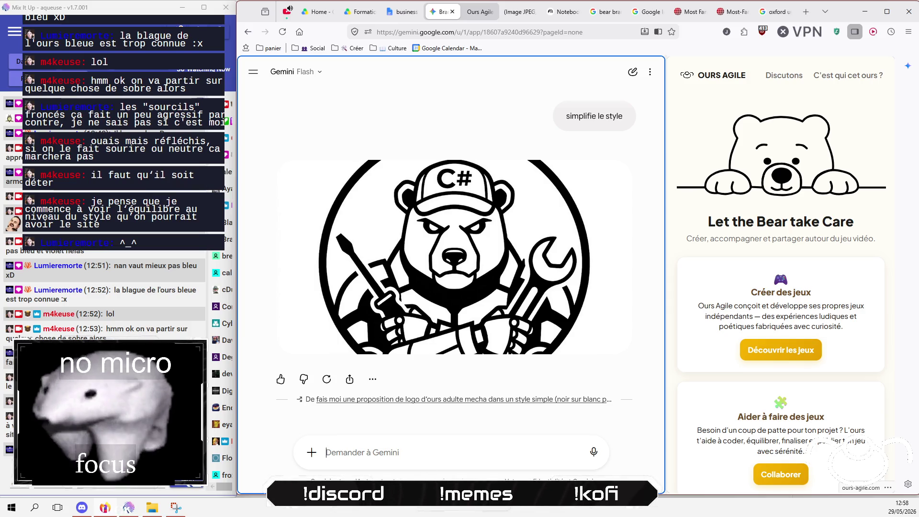
type("converti ")
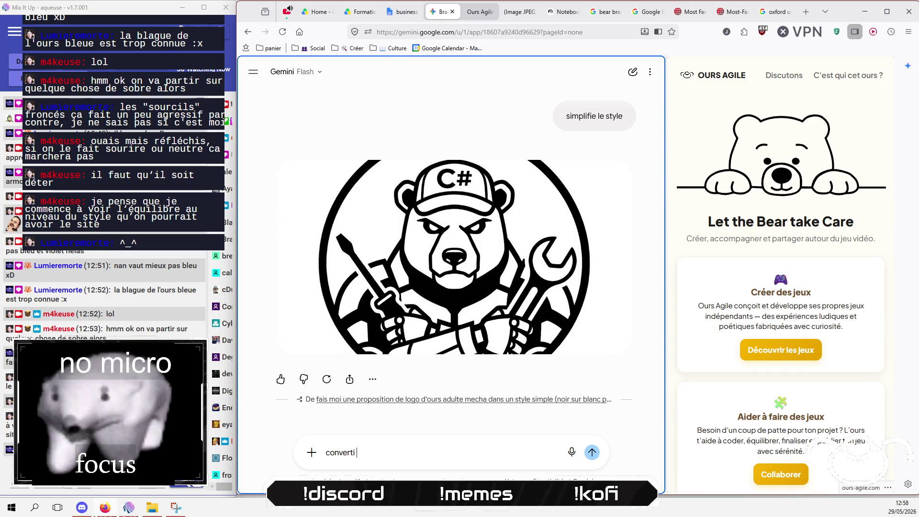
type("moi ce logo ")
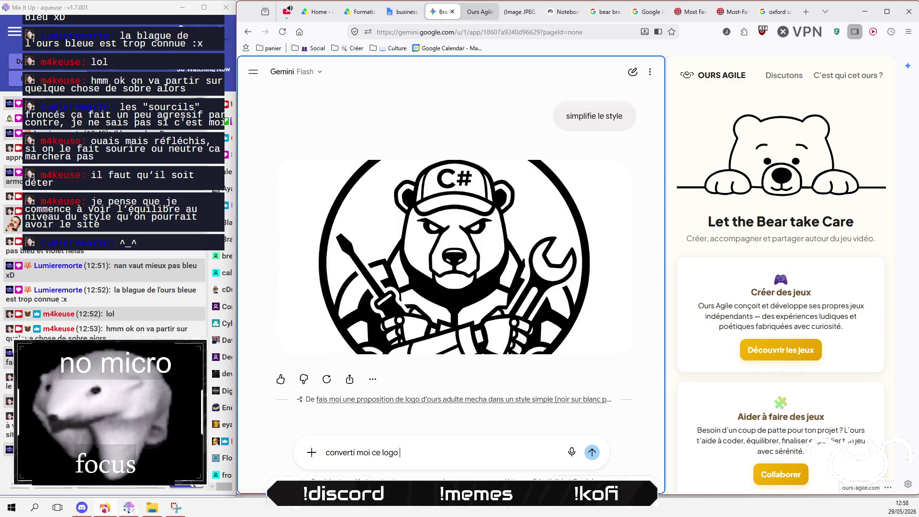
type("en bordeau et navy")
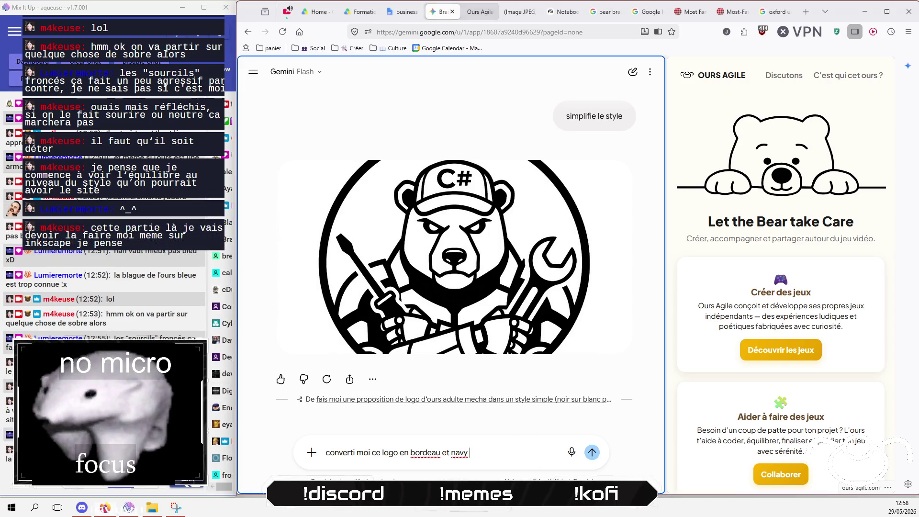
key("Return")
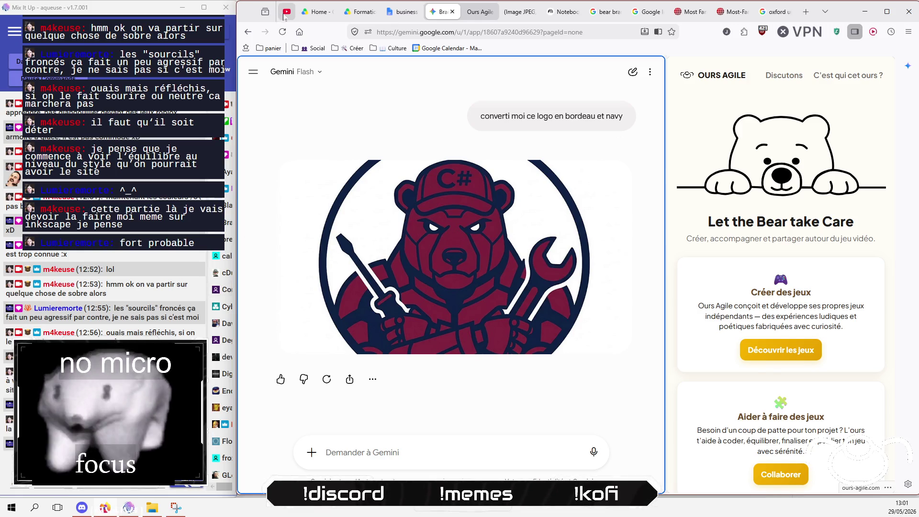
- Play the Morning Vibes - Medieval Lofi video on YouTube, then return to the Ours Agile tab
left_click(285, 14)
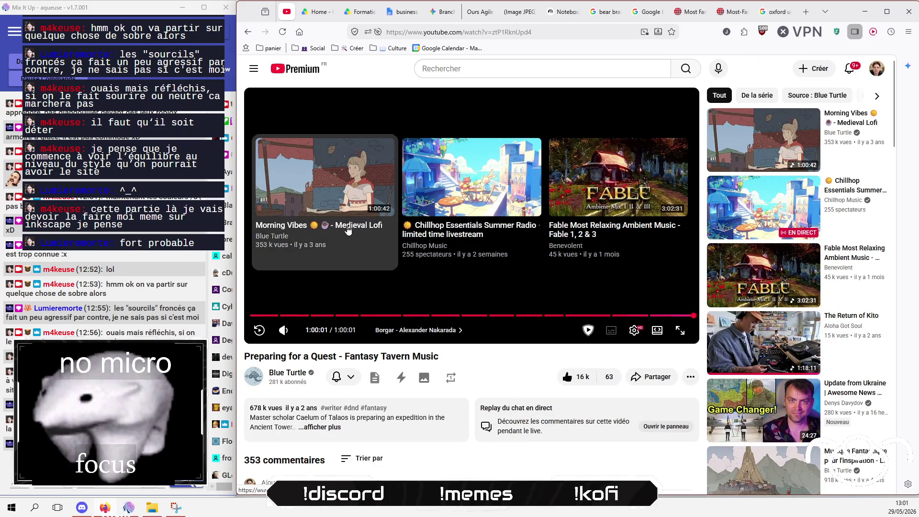
left_click(348, 229)
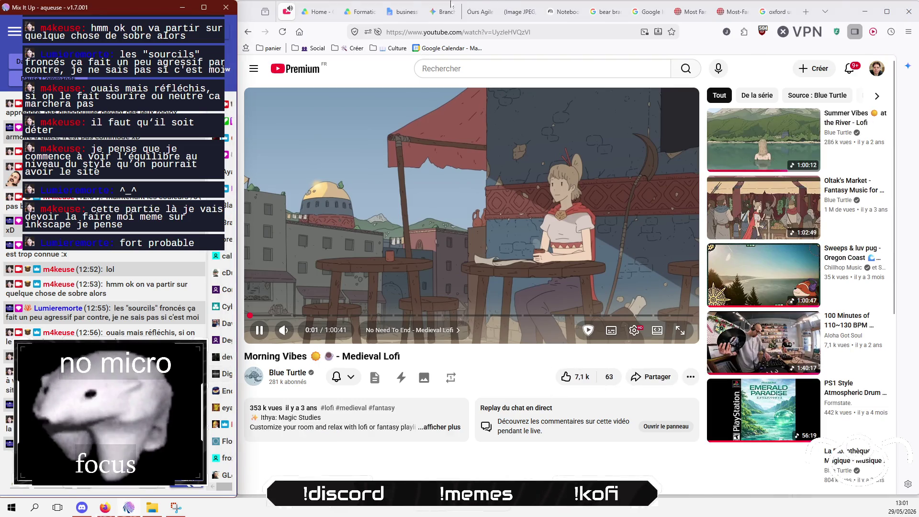
left_click(474, 11)
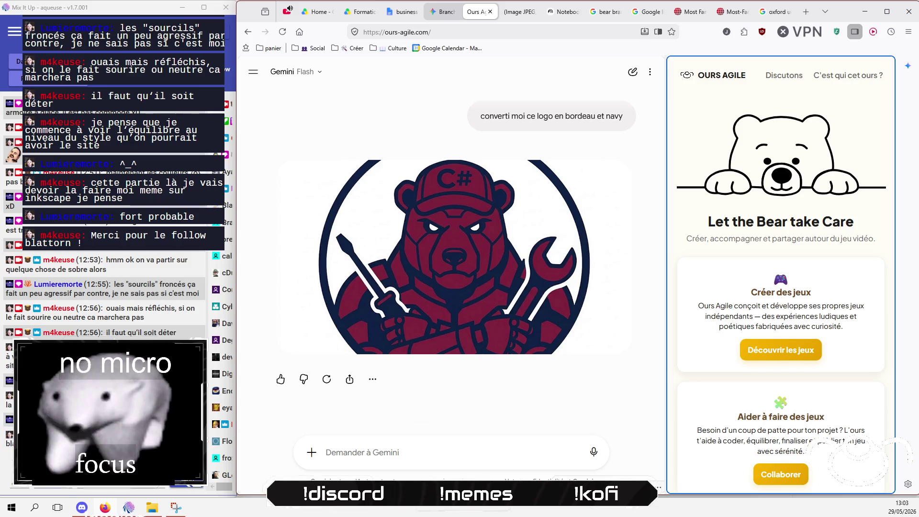
key("super")
- Launch Inkscape from the Start menu's Graphisme folder while scrolling the Gemini chat
left_click(183, 225)
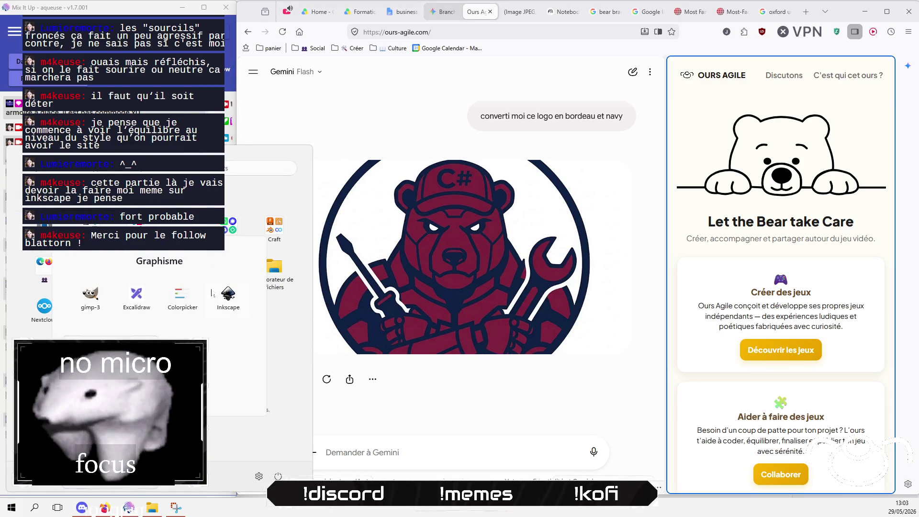
left_click(223, 298)
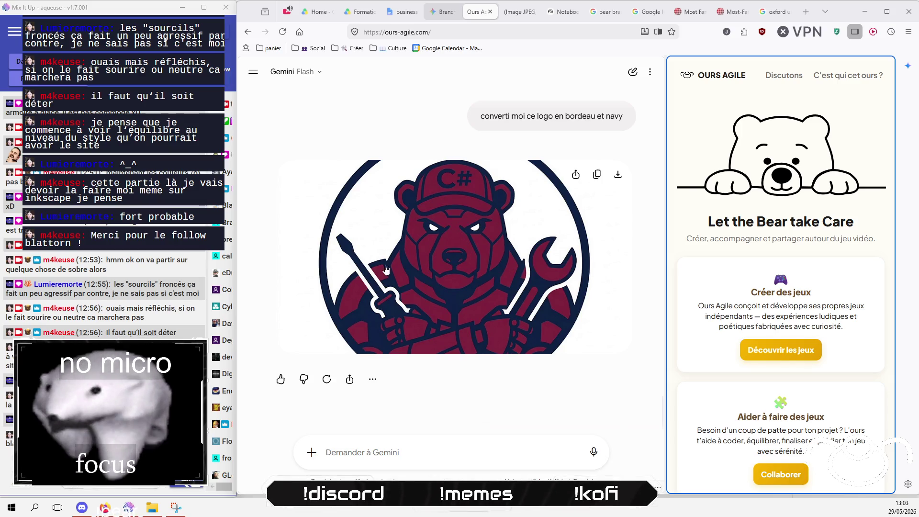
scroll(453, 284, "up", 5)
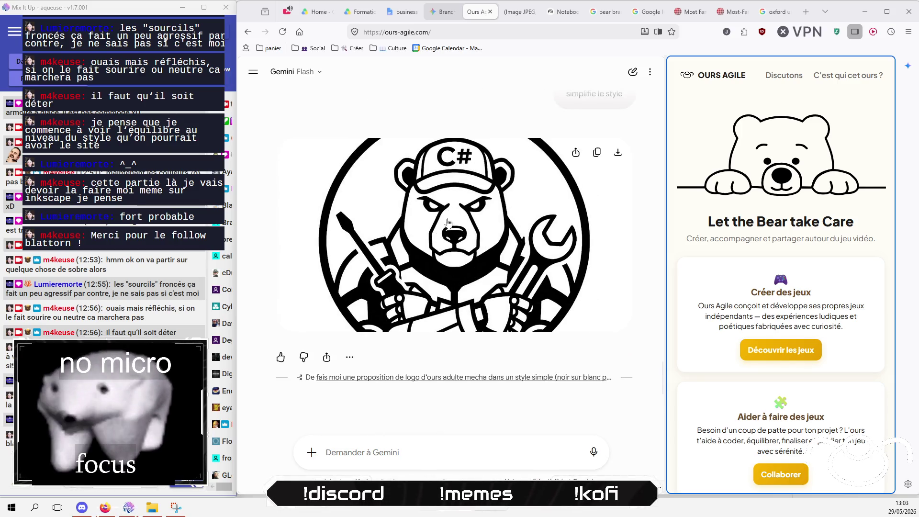
scroll(450, 287, "up", 2)
scroll(430, 325, "down", 6)
scroll(430, 331, "up", 4)
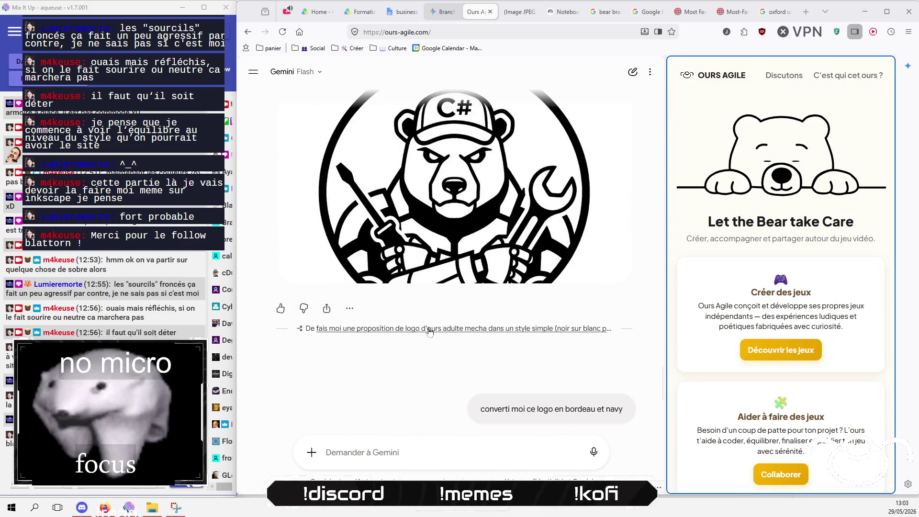
scroll(429, 331, "down", 3)
scroll(430, 330, "up", 4)
scroll(430, 331, "down", 4)
scroll(431, 329, "up", 5)
scroll(430, 329, "up", 7)
scroll(429, 329, "down", 5)
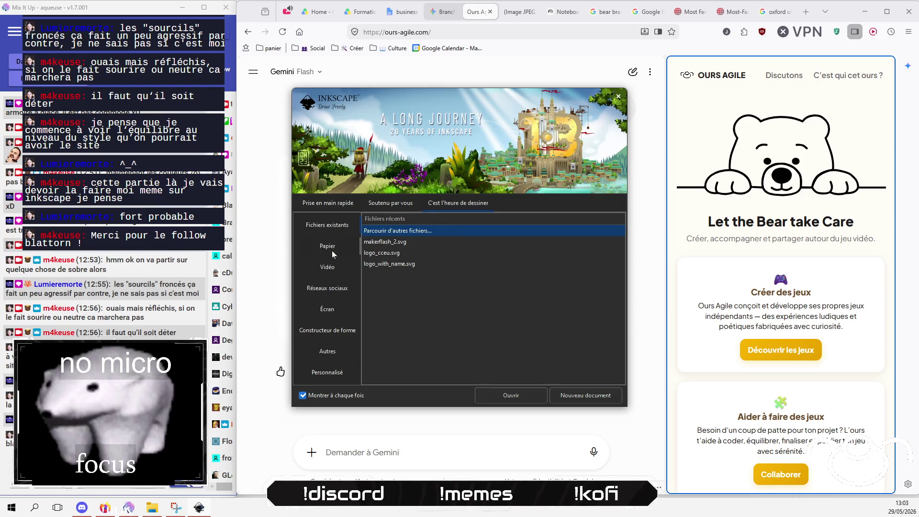
- Create a new blank Inkscape document, then bring the Gemini chat with the bear logos forward
left_click(584, 396)
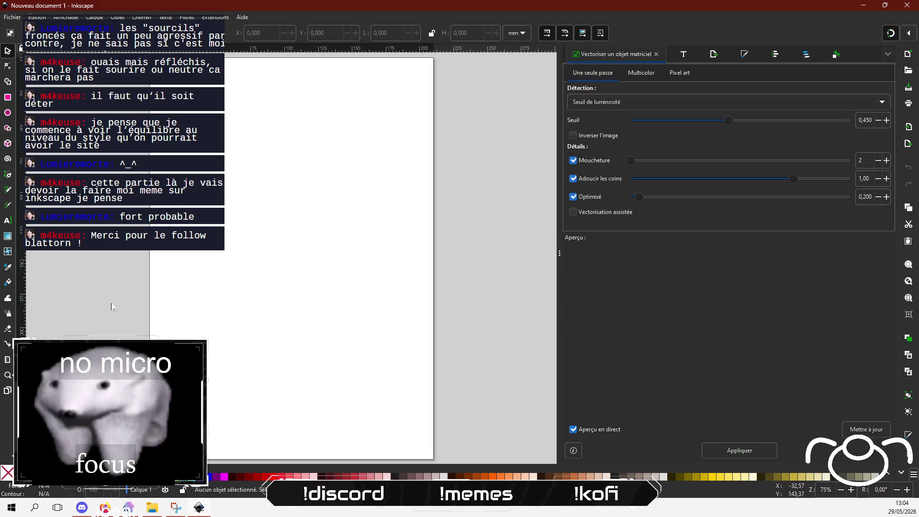
left_click(99, 510)
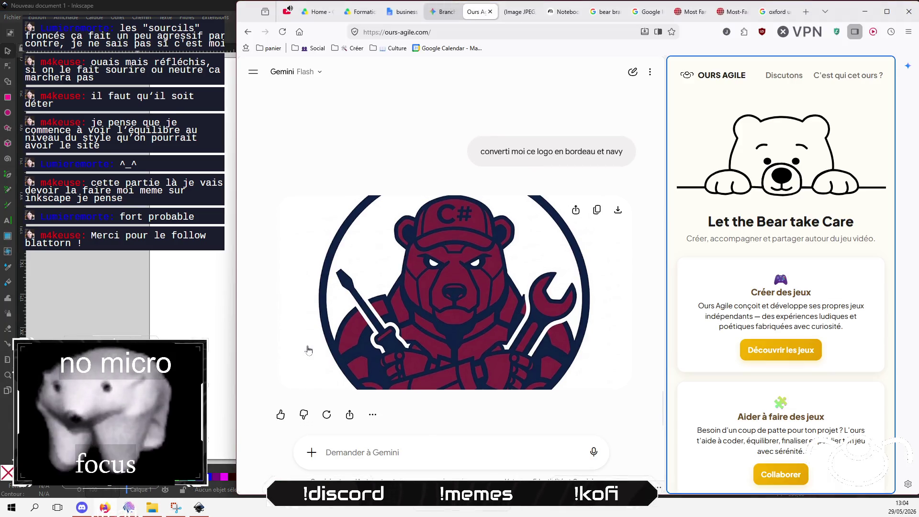
- Save the black-and-white bear logo image from Gemini to the Desktop (Bureau)
scroll(429, 279, "up", 5)
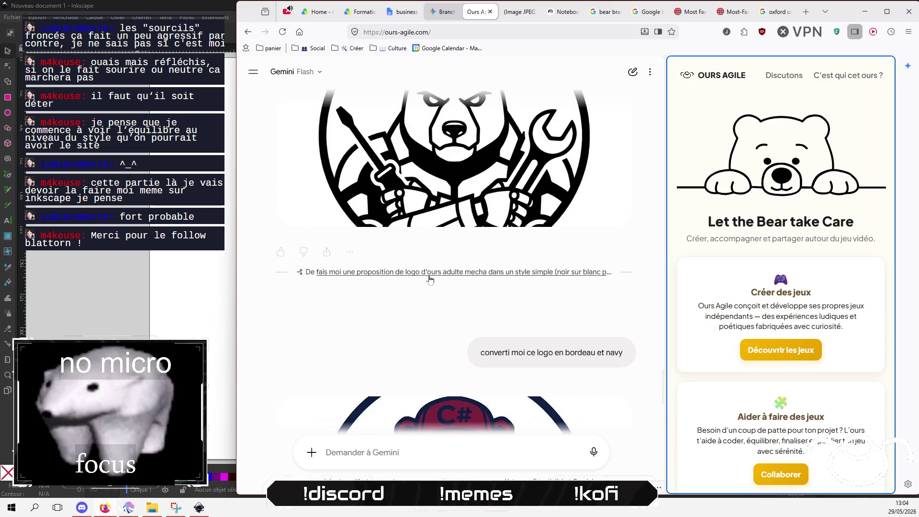
scroll(430, 275, "down", 2)
scroll(433, 270, "up", 2)
scroll(435, 266, "down", 5)
right_click(457, 267)
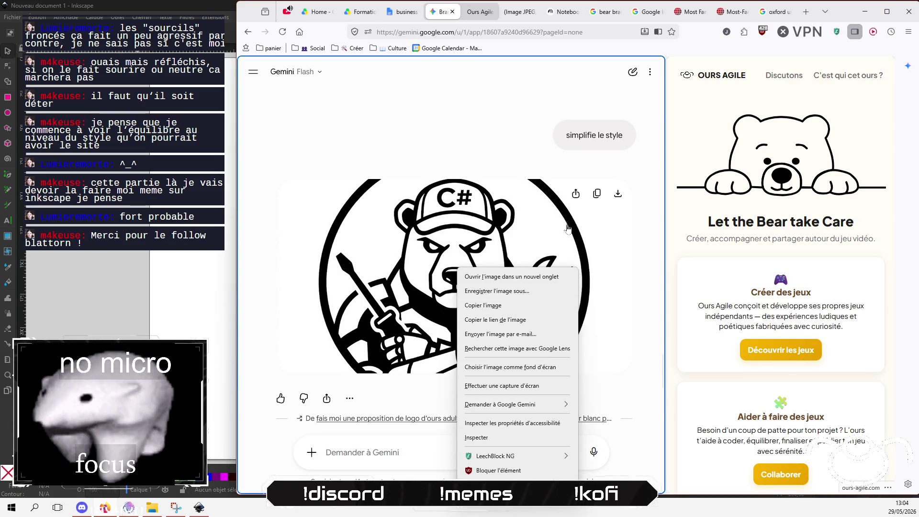
left_click(533, 291)
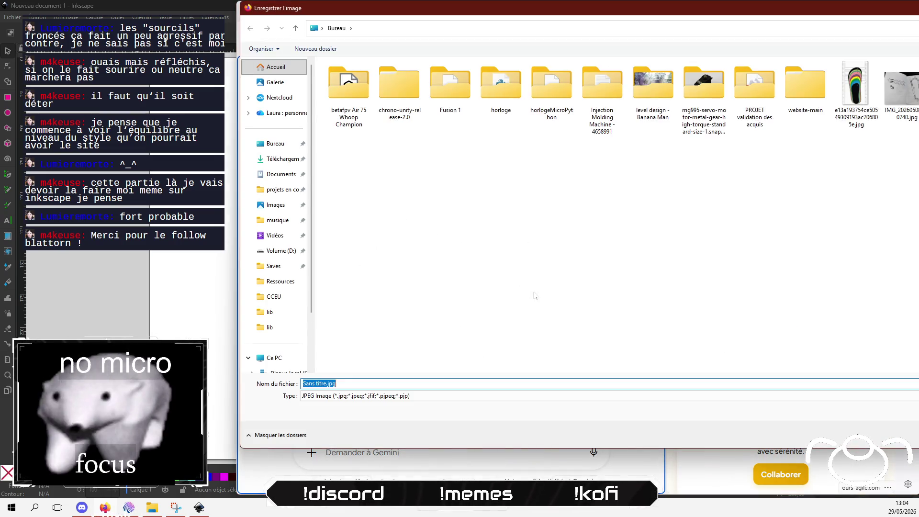
left_click(275, 144)
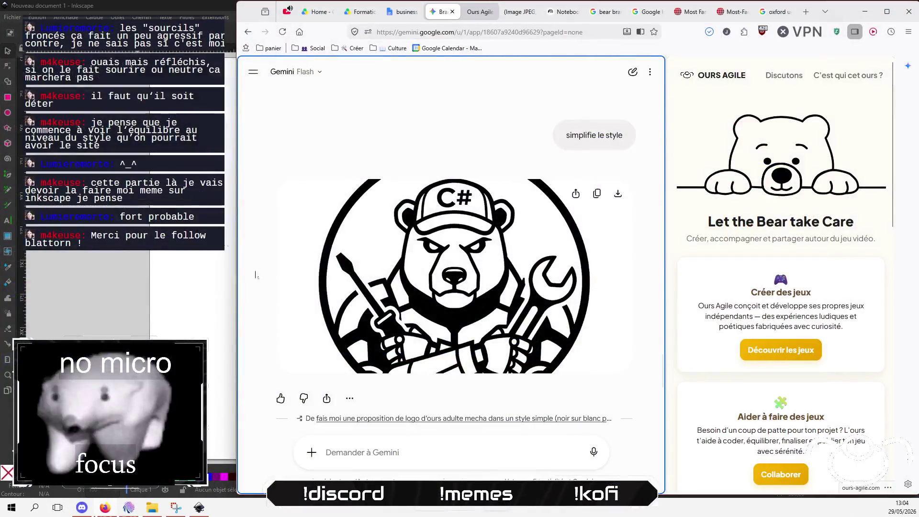
left_click(13, 18)
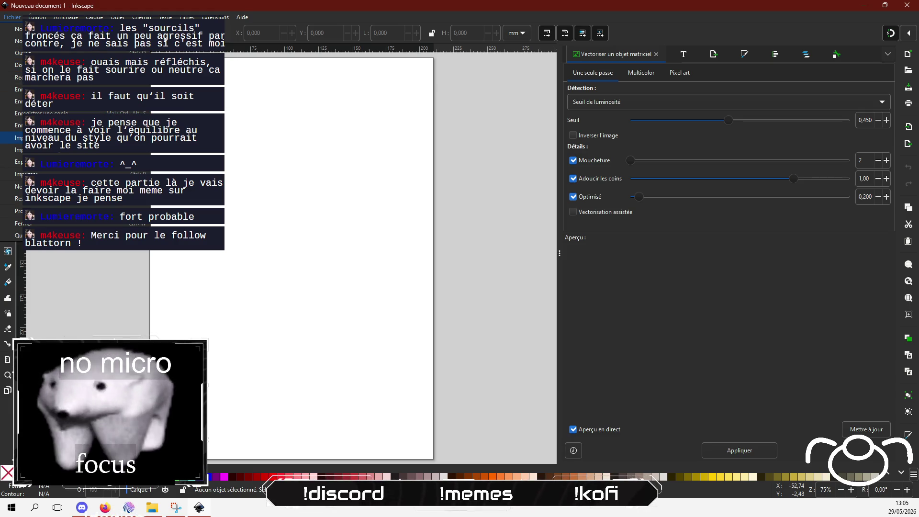
- Import Sans titre.jpg from the Desktop into the Inkscape document as an embedded image
left_click(19, 53)
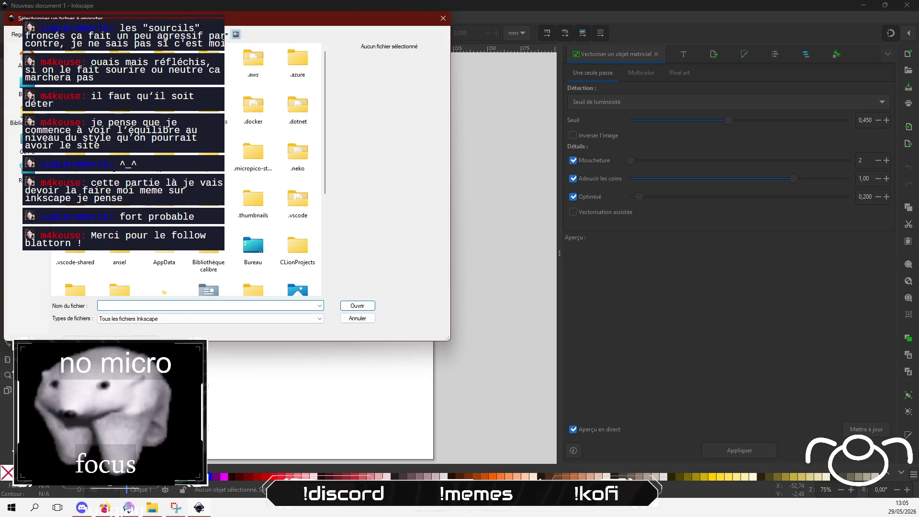
left_click(16, 86)
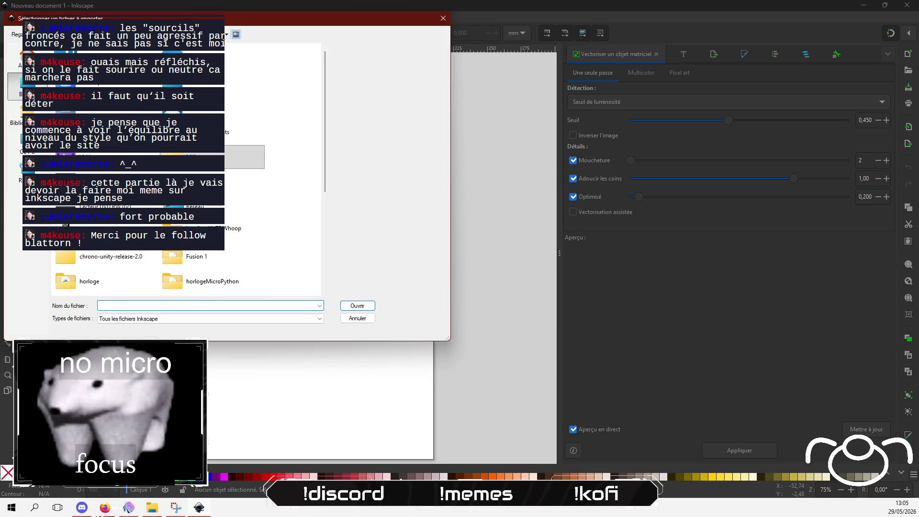
scroll(186, 191, "down", 3)
left_click(96, 225)
left_click(357, 305)
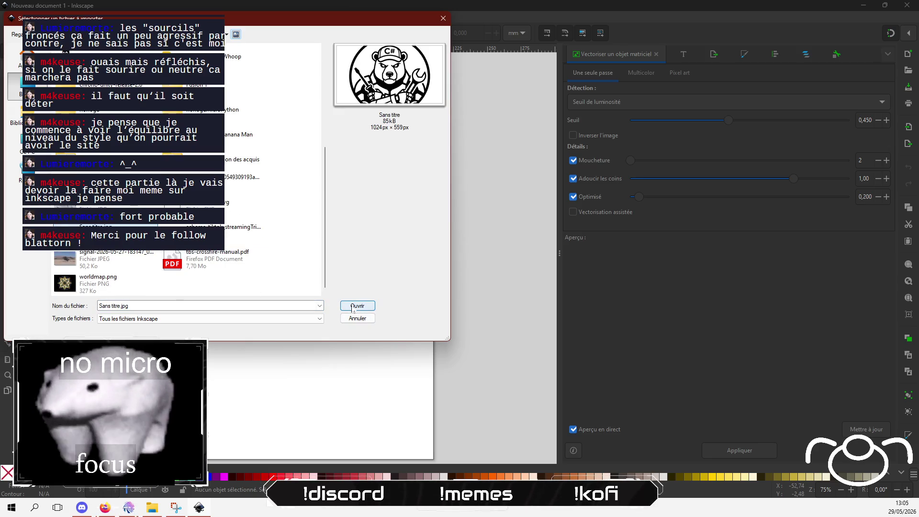
left_click(257, 193)
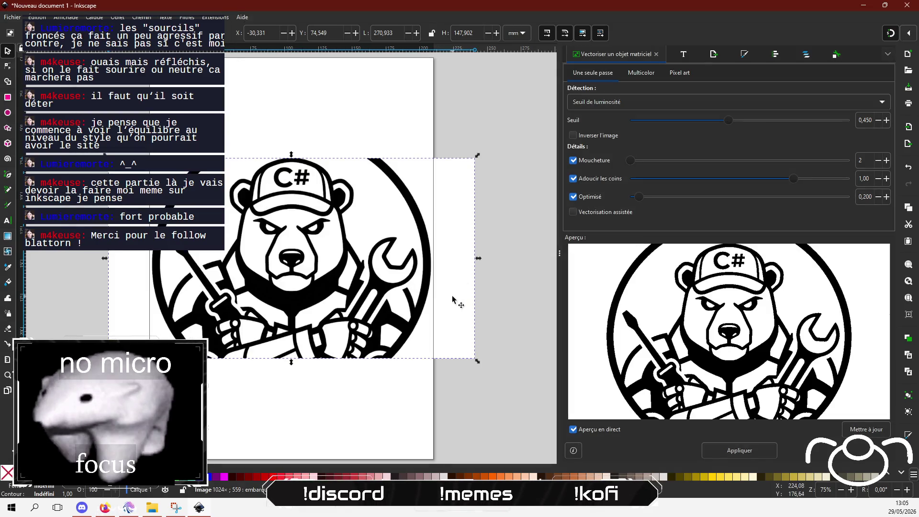
- Scale the bear image down to about 166 × 88.5 mm, widen the canvas, and save
left_click_drag(478, 363, 410, 321)
mouse_move(107, 156)
left_mouse_down()
mouse_move(200, 204)
mouse_move(161, 198)
mouse_move(161, 187)
mouse_move(174, 193)
left_mouse_up()
scroll(317, 261, "up", 4, "ctrl")
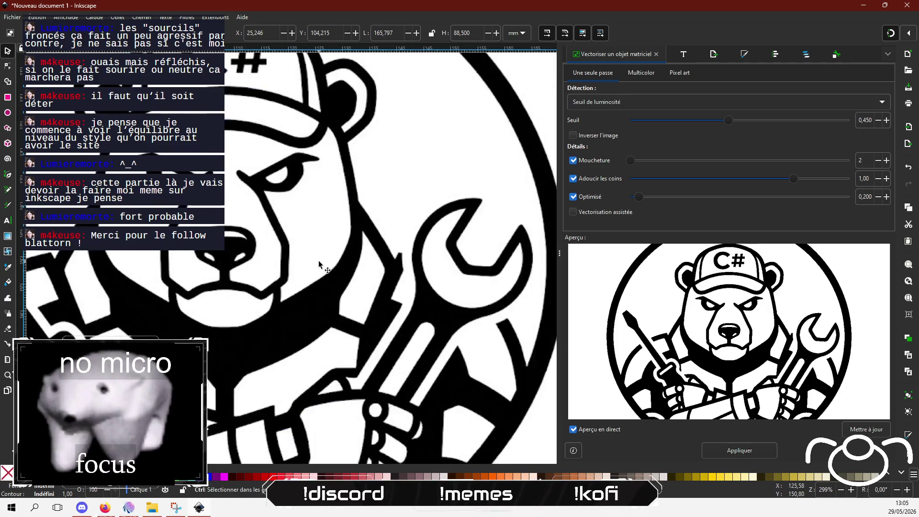
scroll(318, 261, "down", 3, "ctrl")
left_click(297, 139)
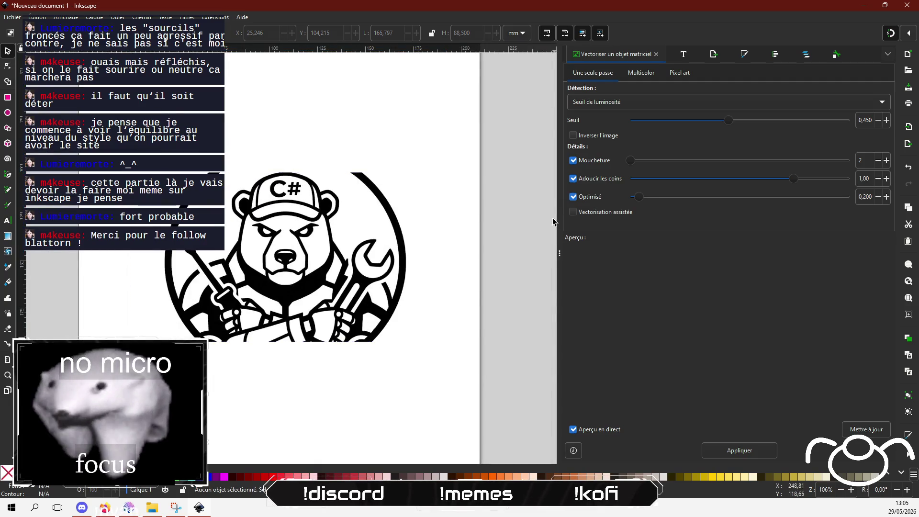
left_click_drag(555, 217, 650, 239)
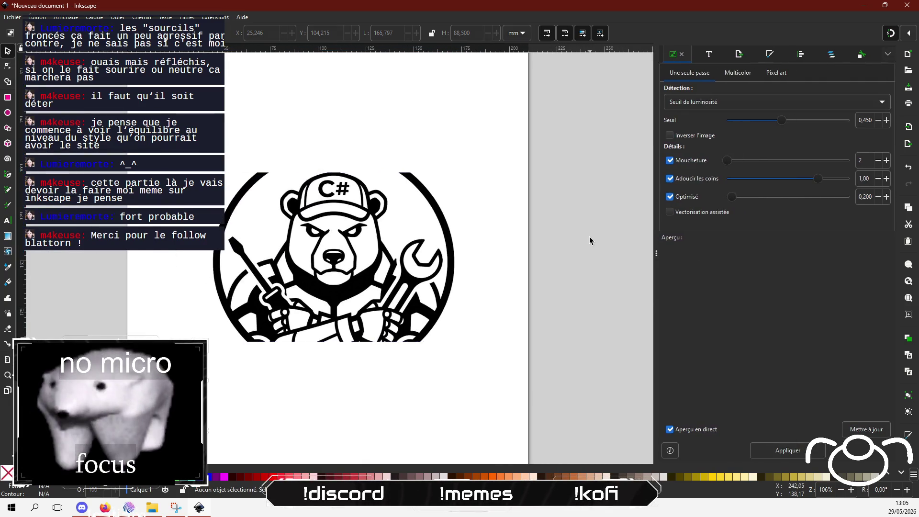
key("ctrl+s")
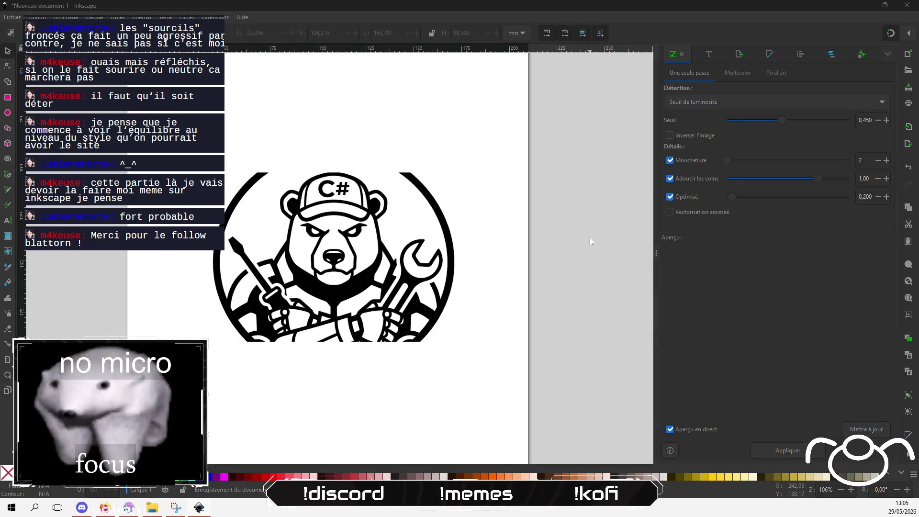
- Save the drawing as refonte_logo_ours_agile.svg in Inkscape SVG format
key("Home")
type("r")
key("BackSpace")
type("logo_ours")
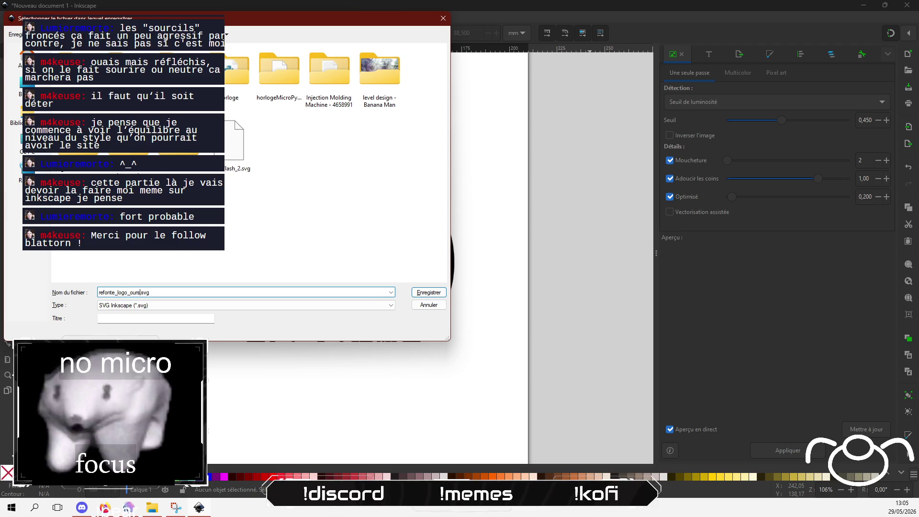
type("_agule")
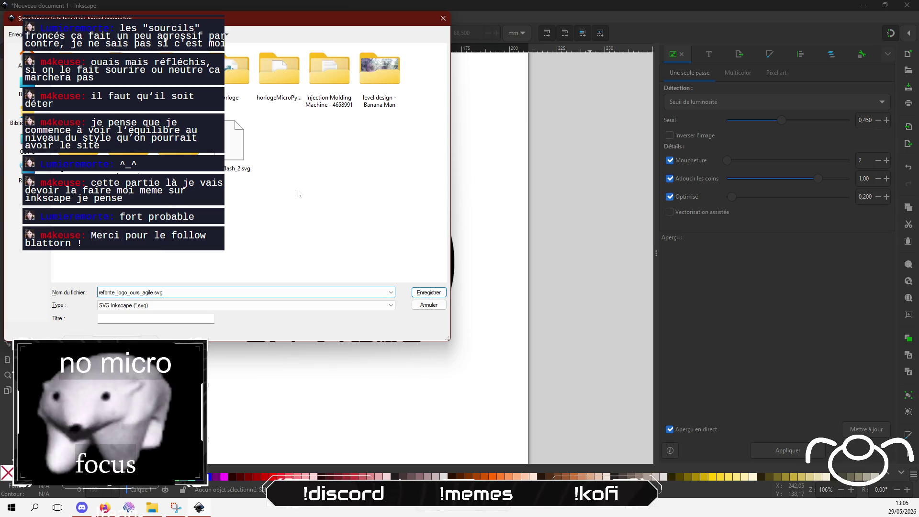
key("Return")
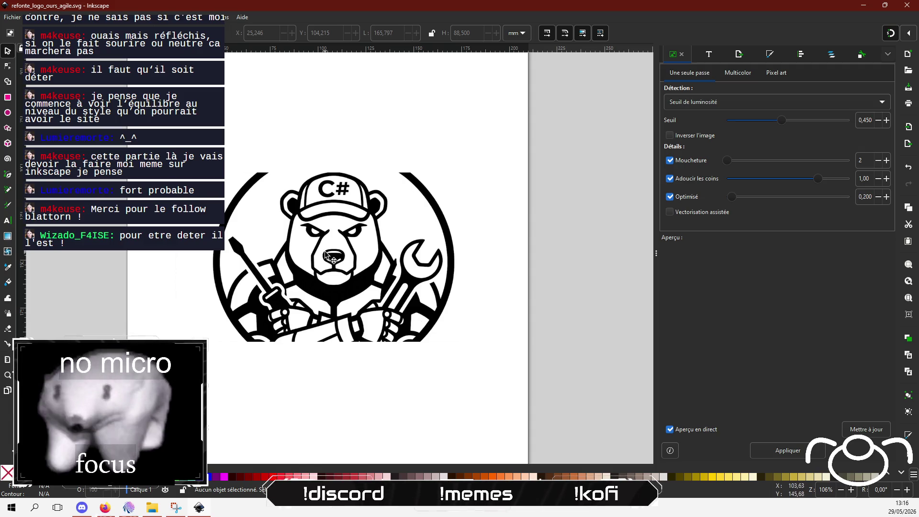
- Zoom into the left ear and make a first short Bezier trace along its top edge
scroll(339, 253, "up", 2)
scroll(339, 254, "down", 1)
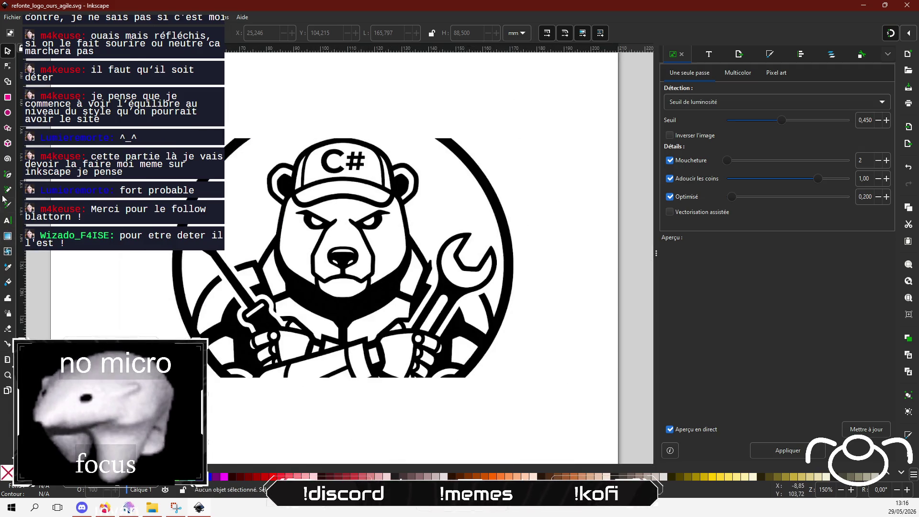
left_click(8, 175)
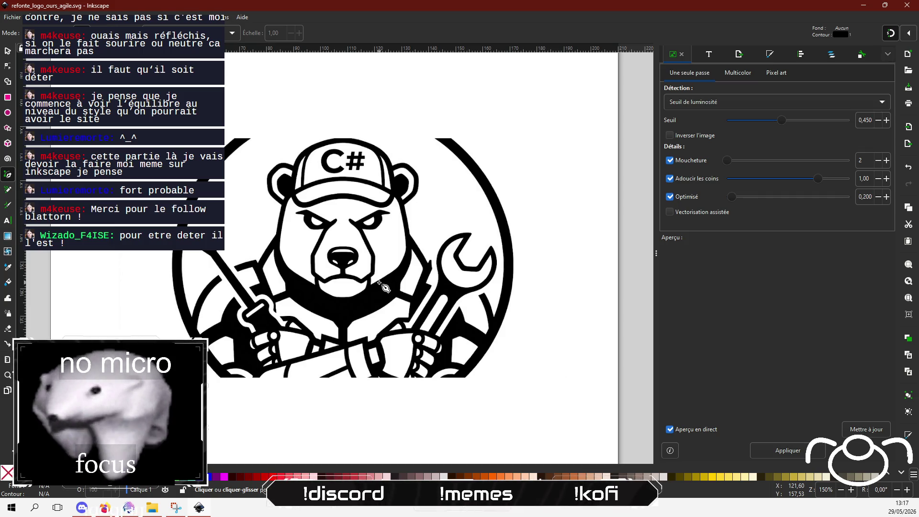
scroll(290, 176, "up", 3)
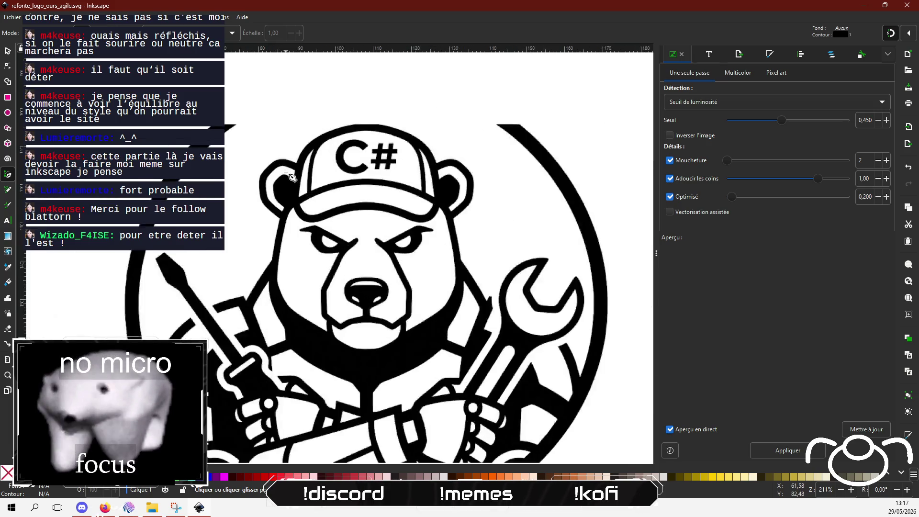
scroll(290, 177, "up", 2)
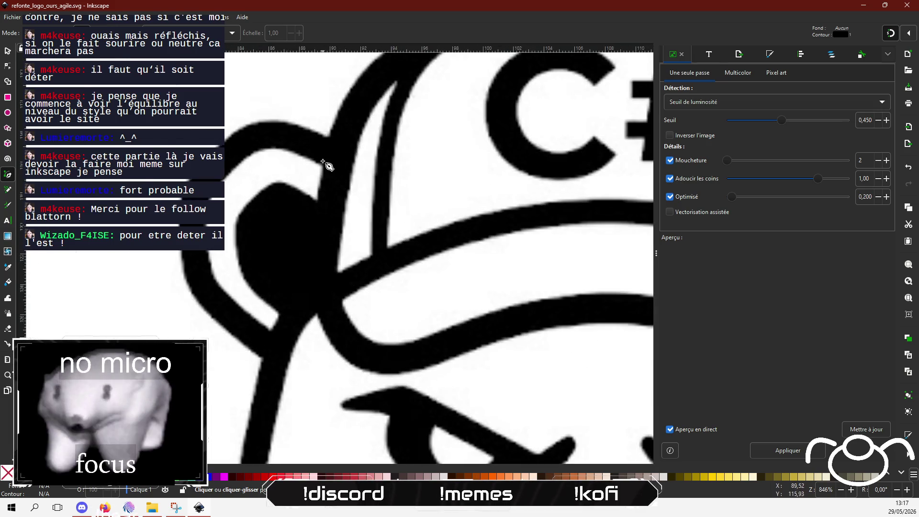
left_click(328, 137)
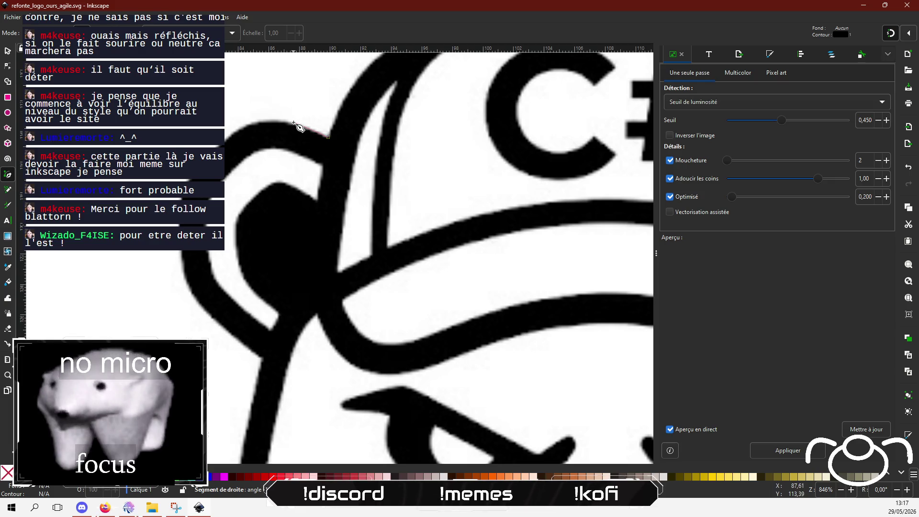
left_click(293, 123)
left_click(249, 123)
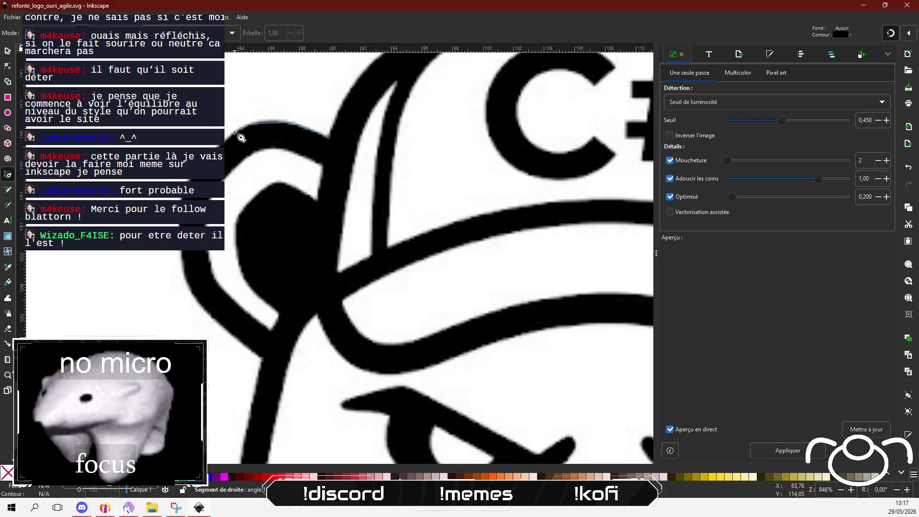
left_click(328, 138)
- Retrace the ear outline across its top and down the outer side to the lower end
left_click(328, 138)
left_click(284, 120)
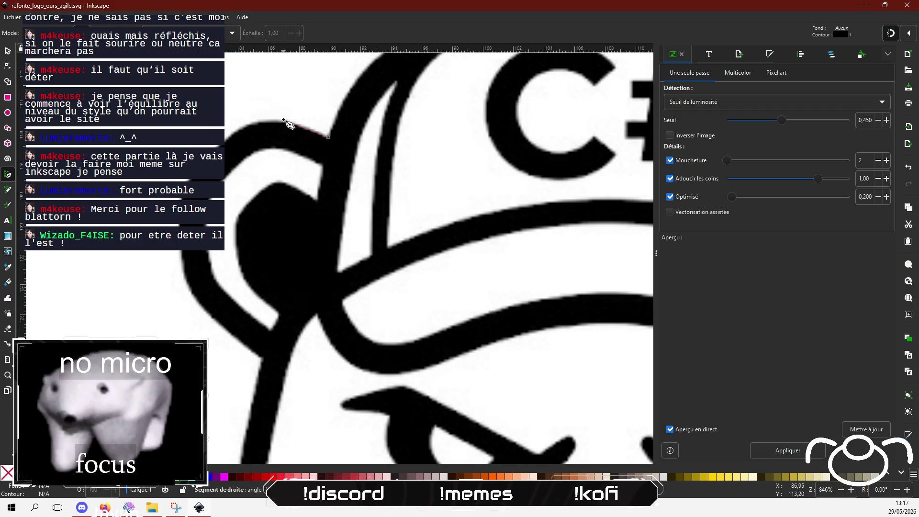
left_click(253, 121)
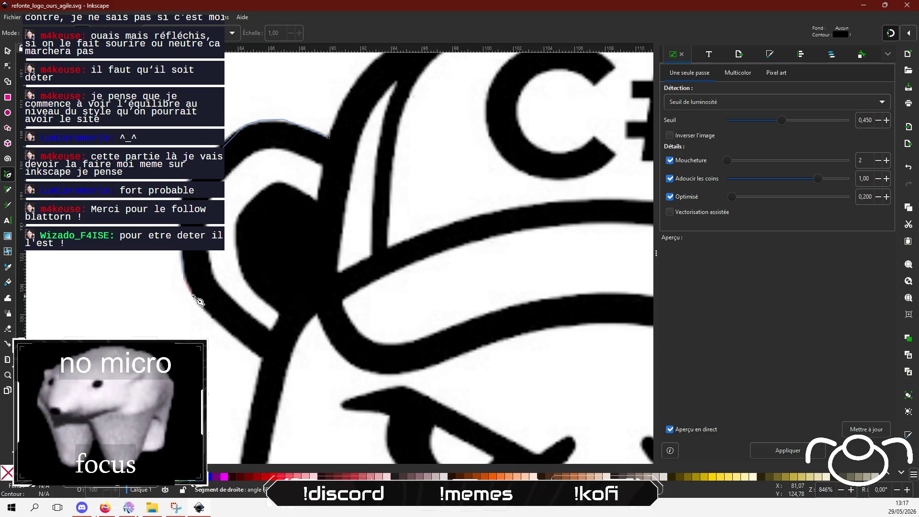
left_click(192, 297)
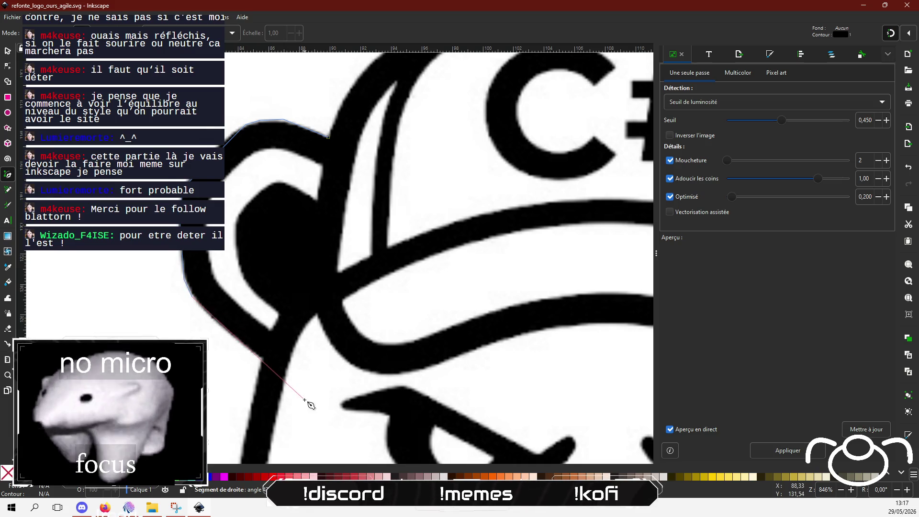
left_click(261, 357)
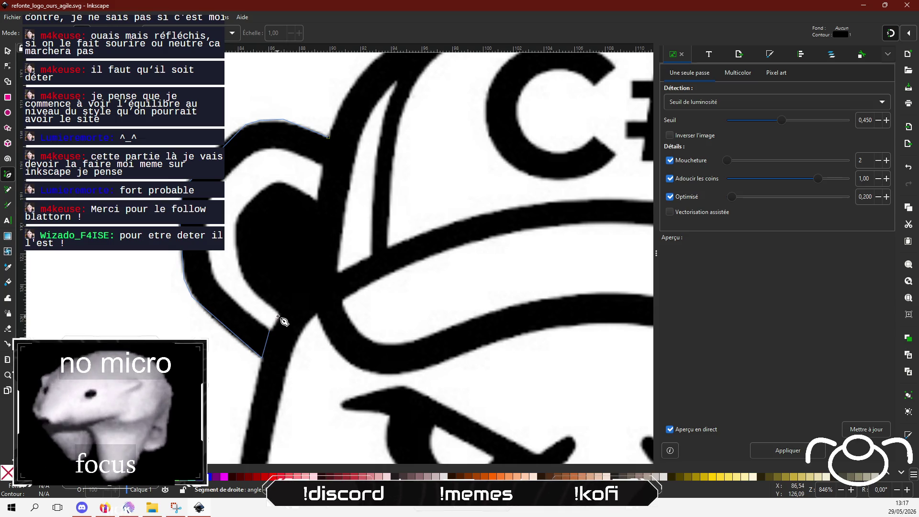
- Trace back up the ear's inner edge and close the outline on its start node
left_click(280, 314)
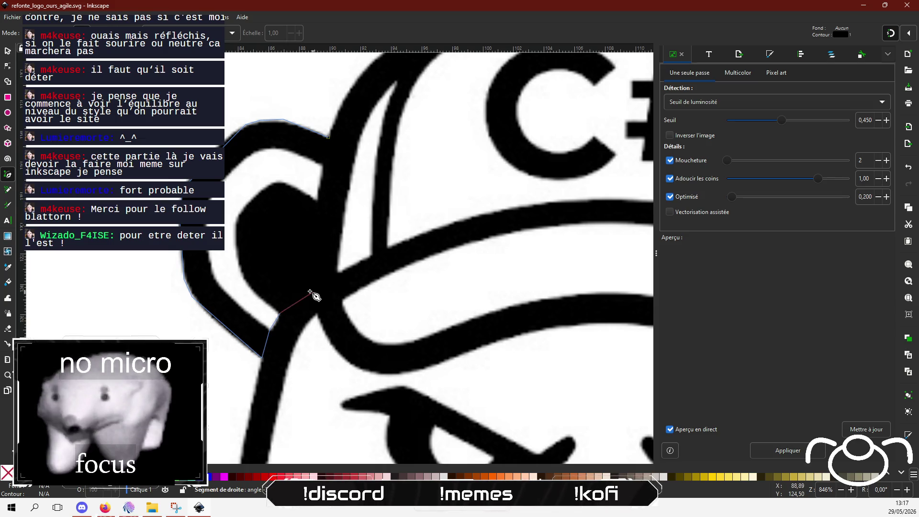
left_click(307, 286)
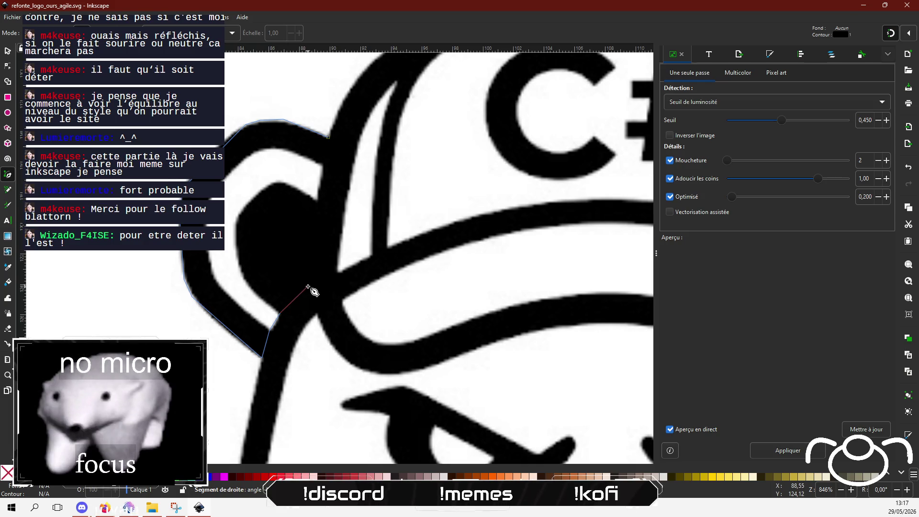
left_click(307, 243)
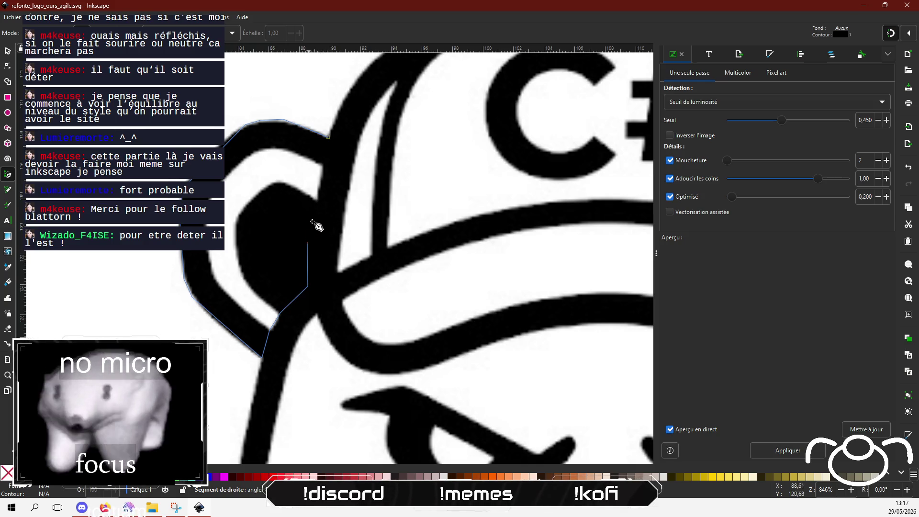
left_click(324, 167)
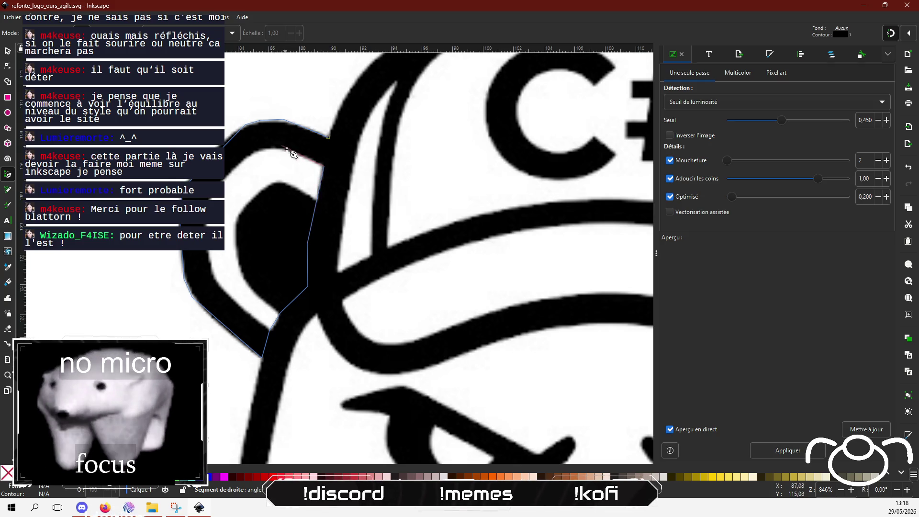
left_click(290, 151)
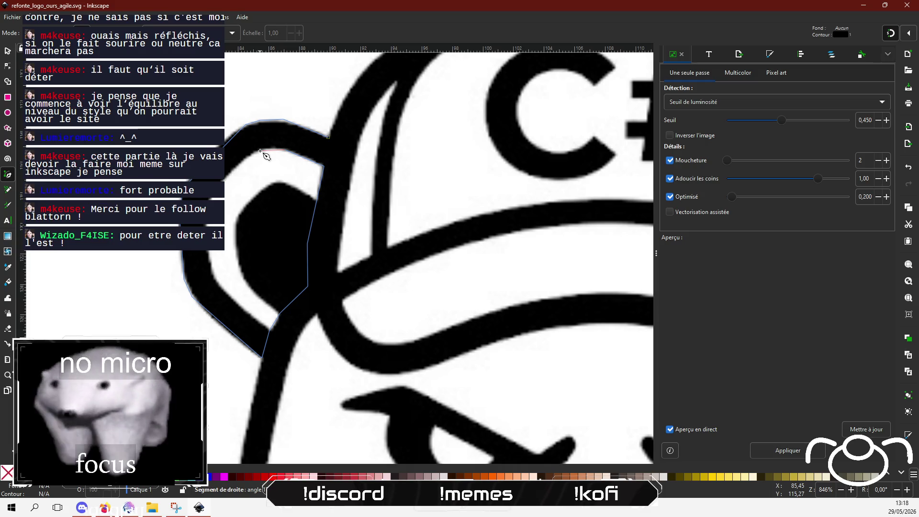
left_click(260, 151)
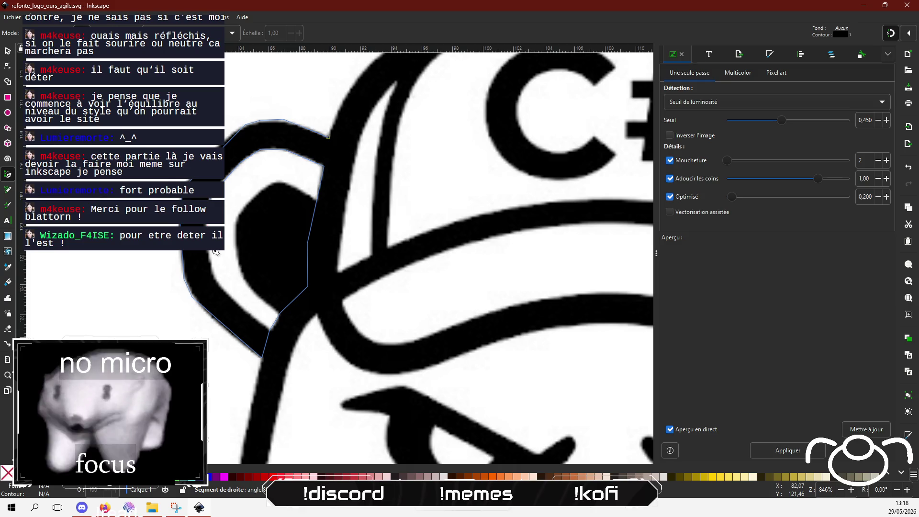
left_click(214, 275)
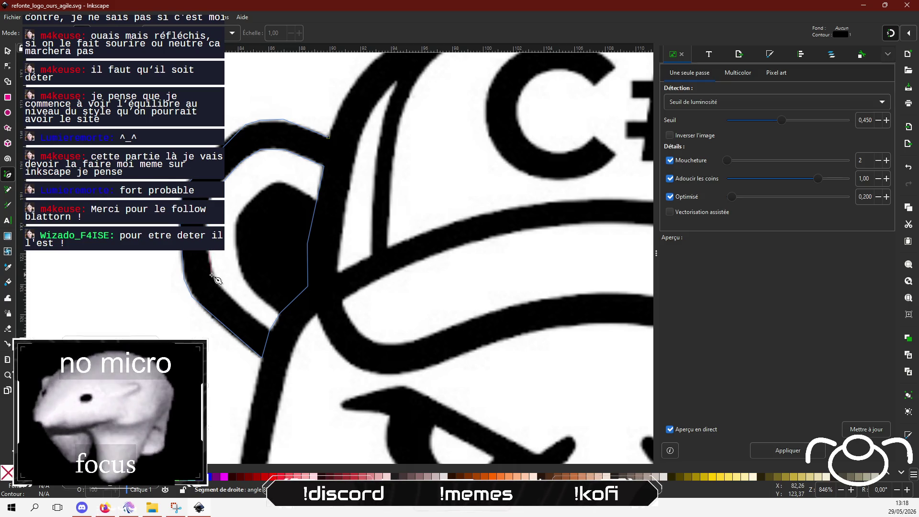
left_click(219, 285)
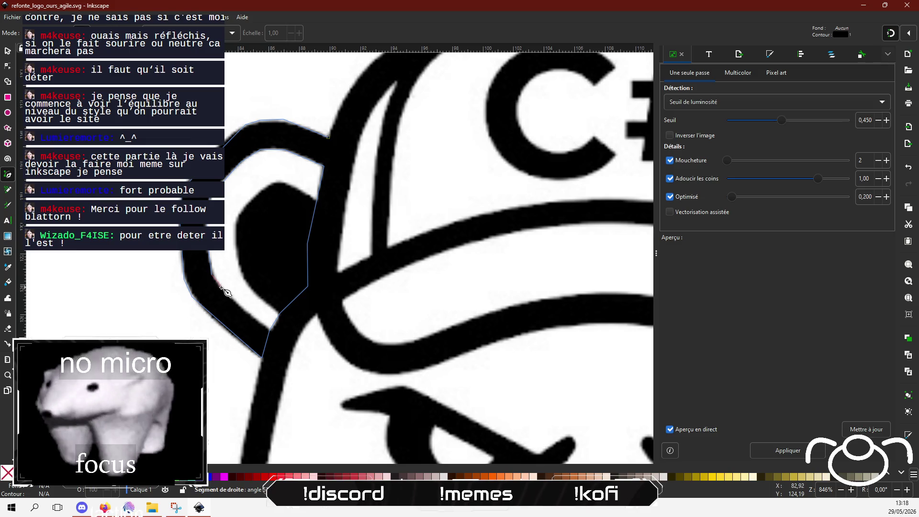
left_click(267, 332)
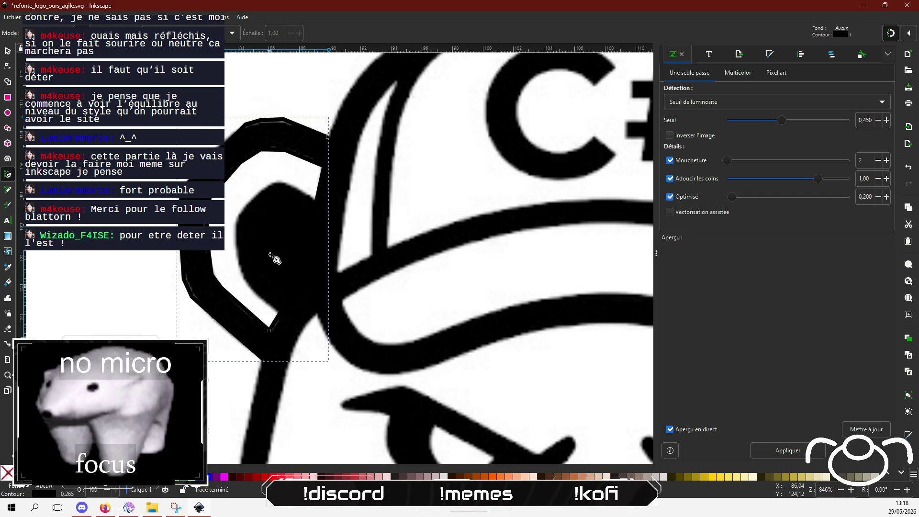
- After two cancelled starts, trace the inner ear blob as a closed six-node black shape
left_click(315, 205)
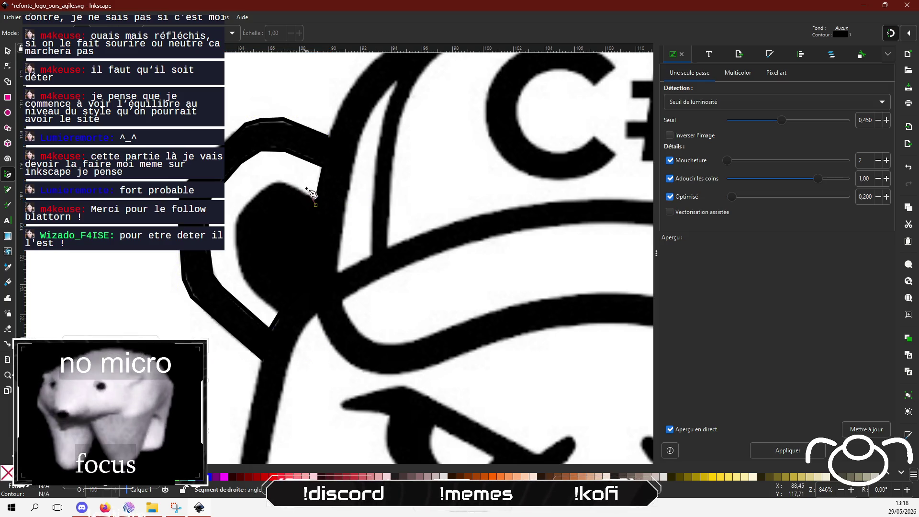
key("Escape")
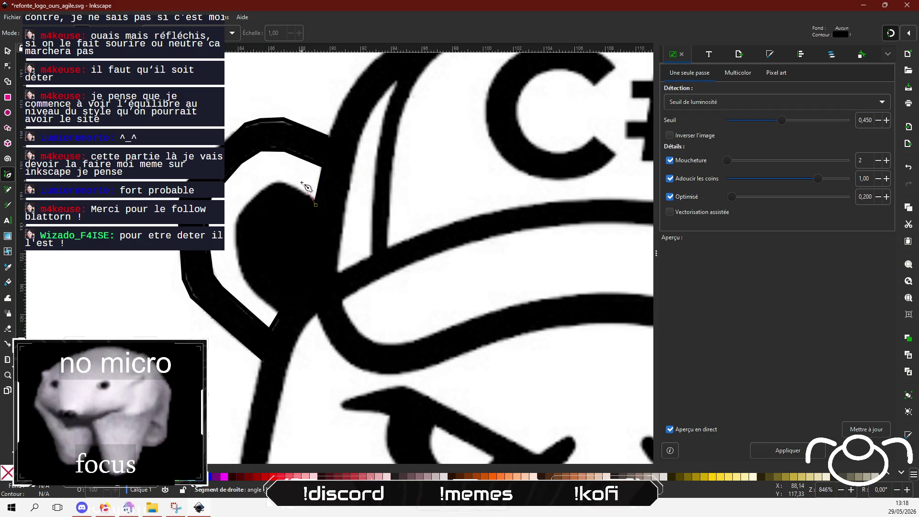
left_click(315, 205)
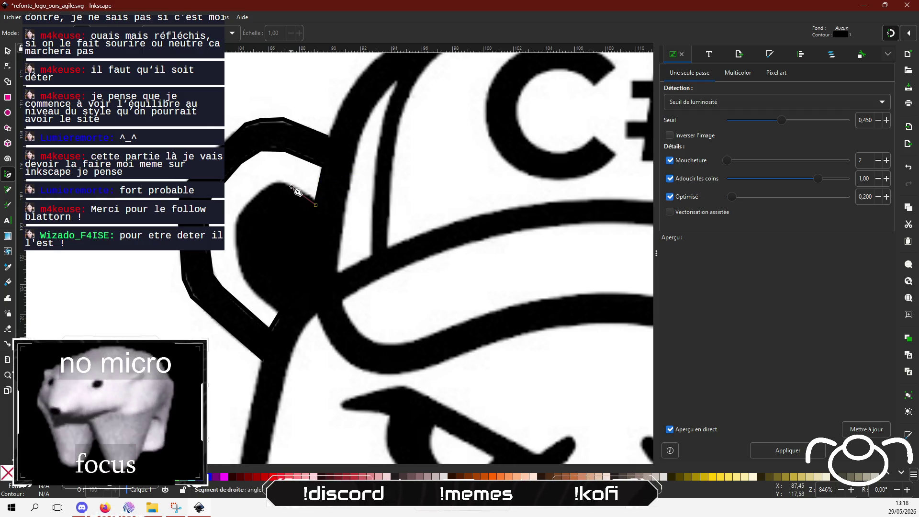
key("Escape")
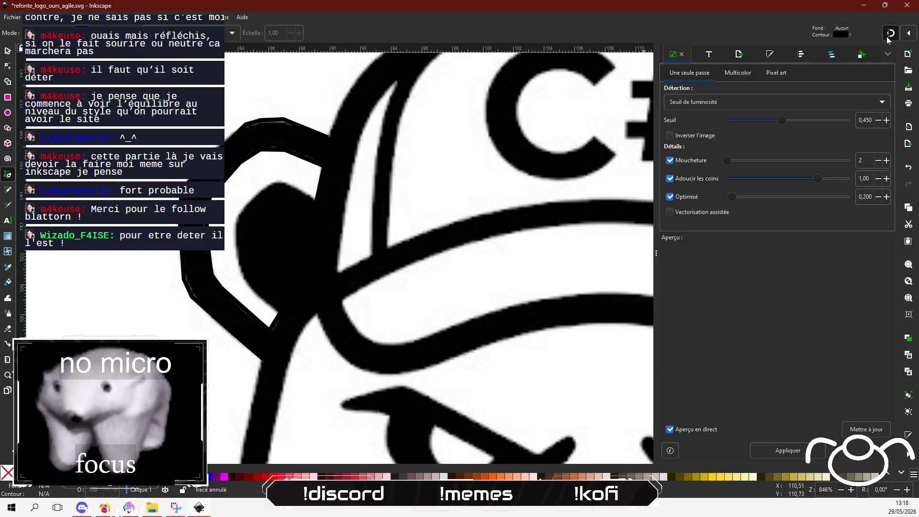
left_click(316, 199)
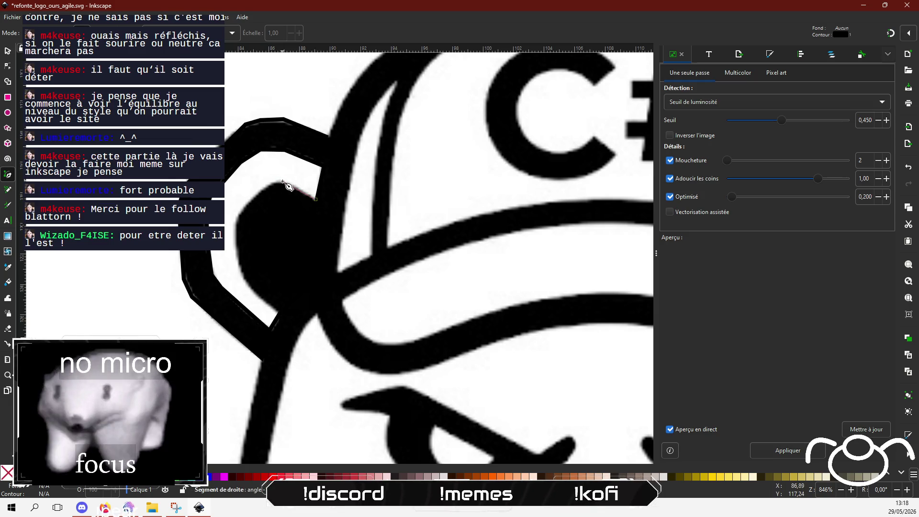
left_click(272, 184)
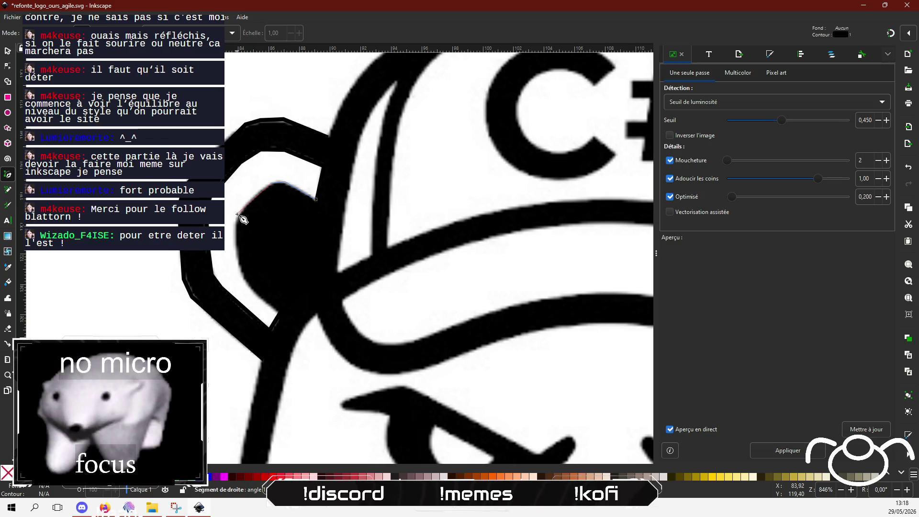
left_click(238, 218)
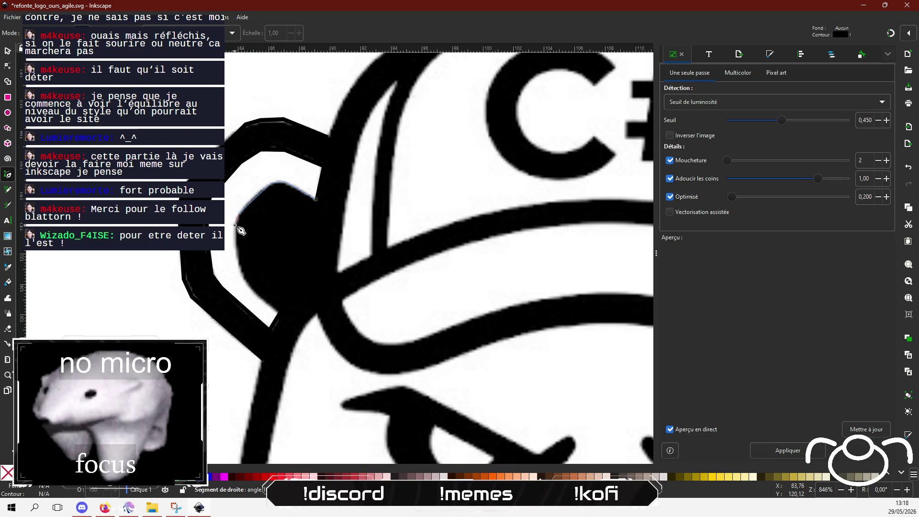
left_click(242, 272)
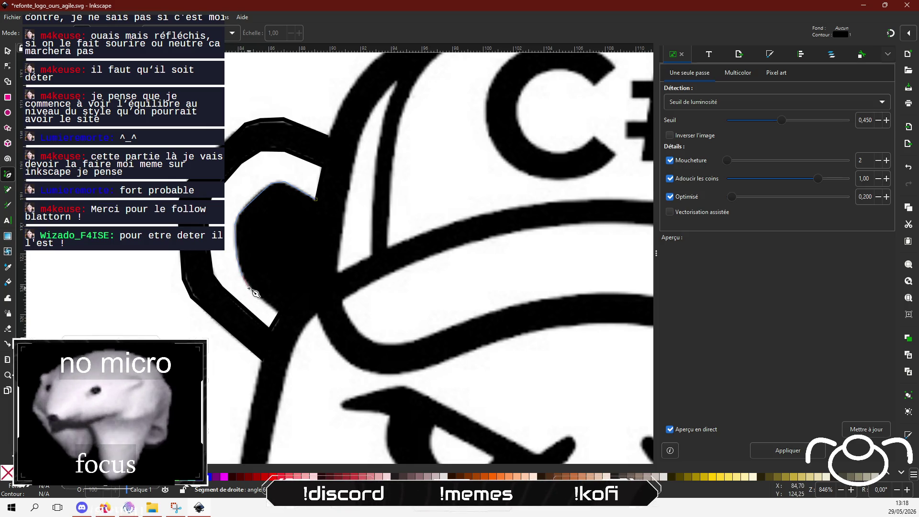
left_click(280, 313)
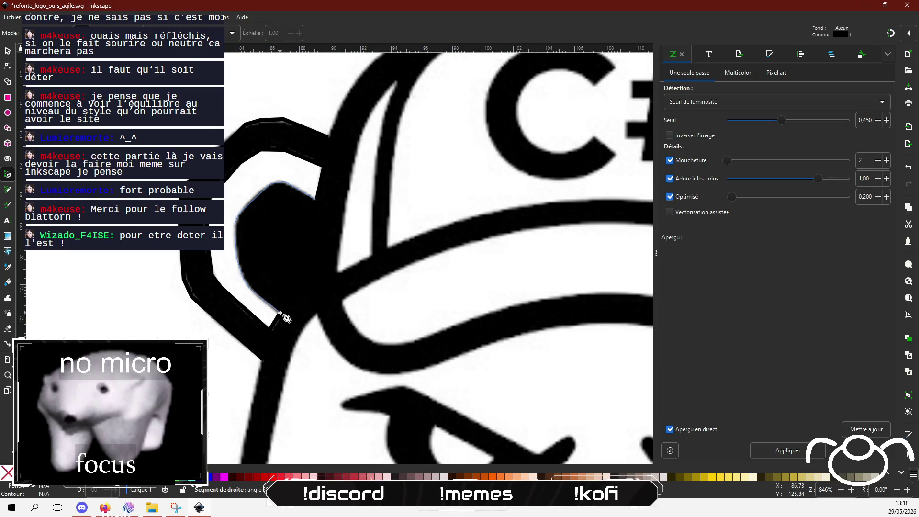
left_click(306, 273)
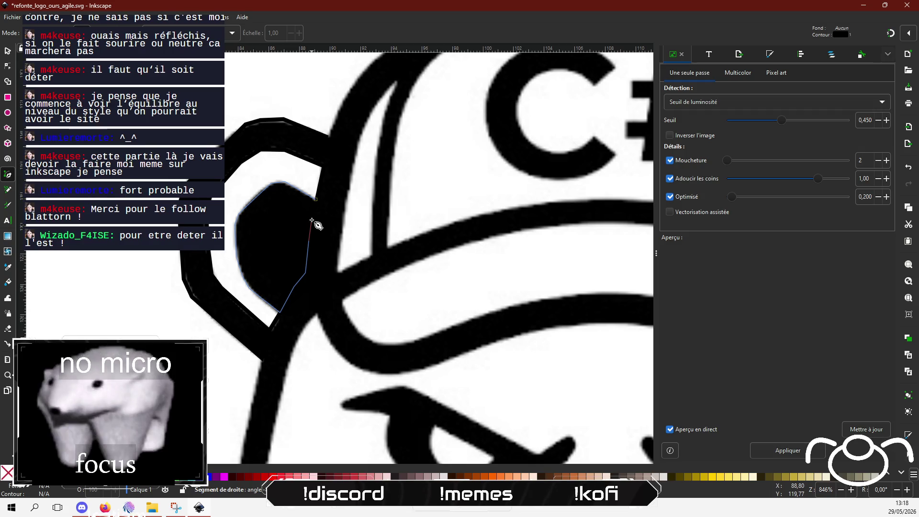
left_click(316, 199)
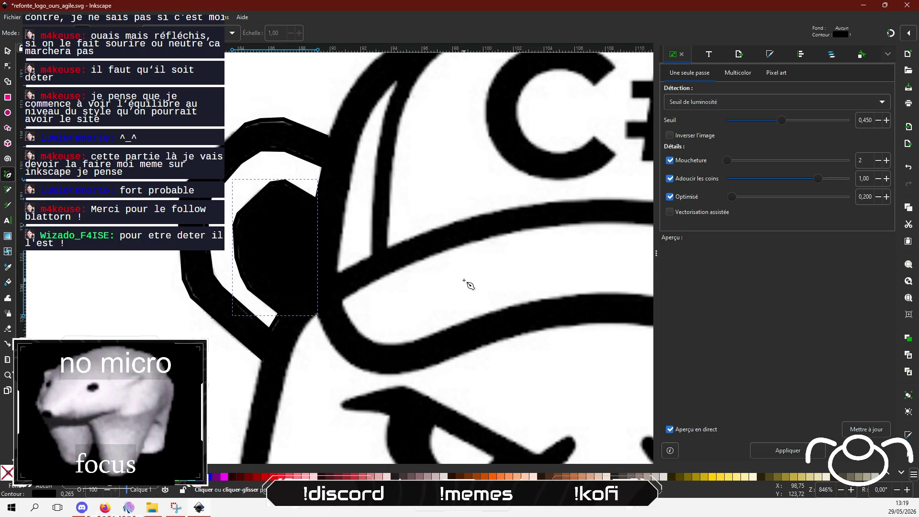
- Zoom onto the C# cap and place the first path node at its lower left edge
scroll(472, 250, "down", 2)
scroll(287, 332, "up", 2)
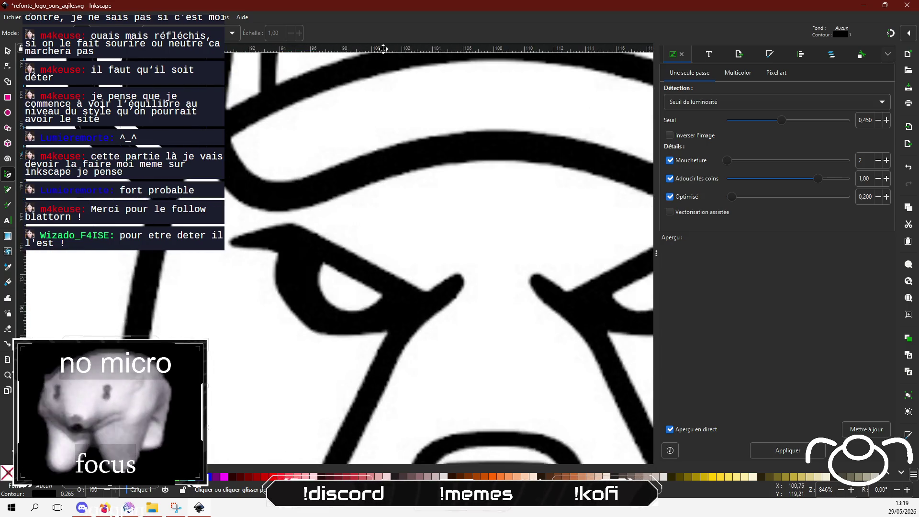
scroll(416, 222, "down", 3)
scroll(417, 222, "down", 2)
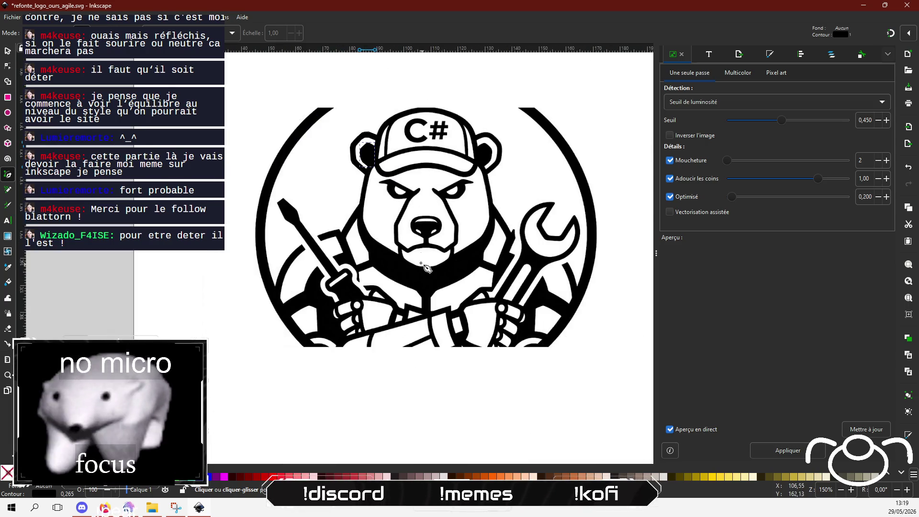
scroll(383, 147, "up", 3)
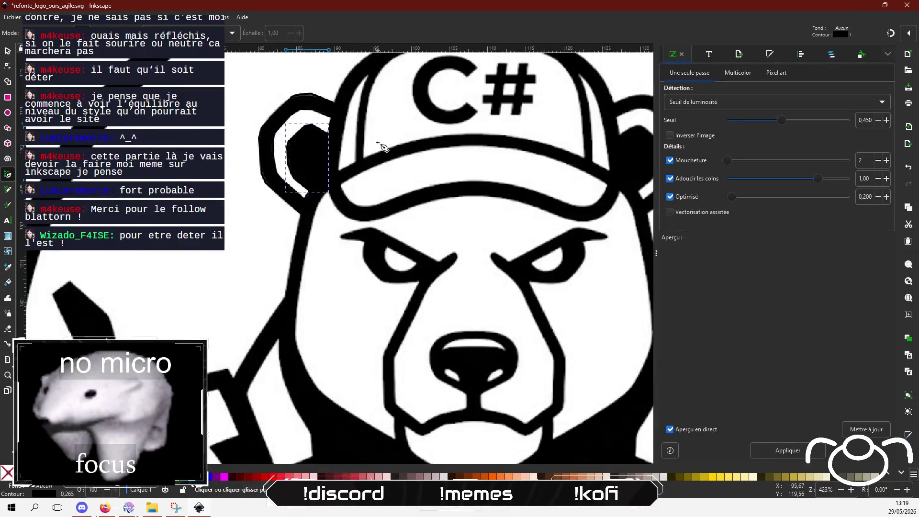
scroll(378, 142, "up", 2)
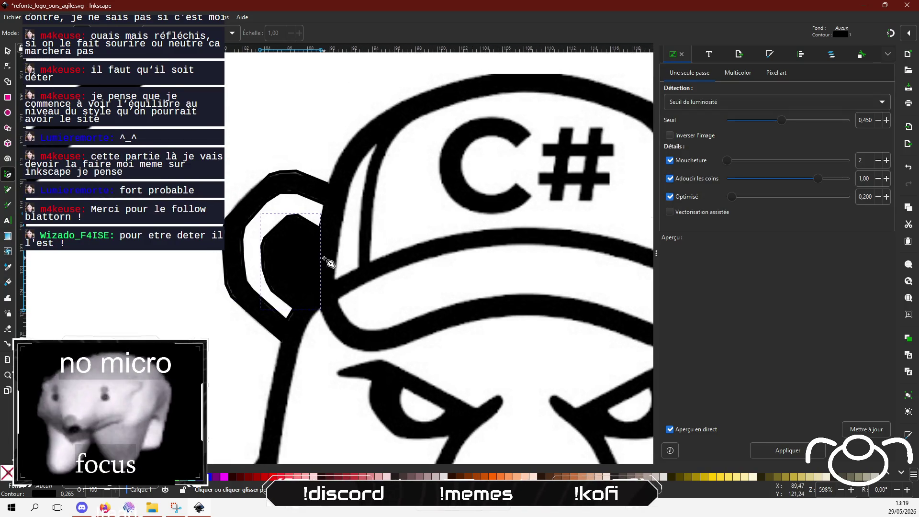
left_click(334, 278)
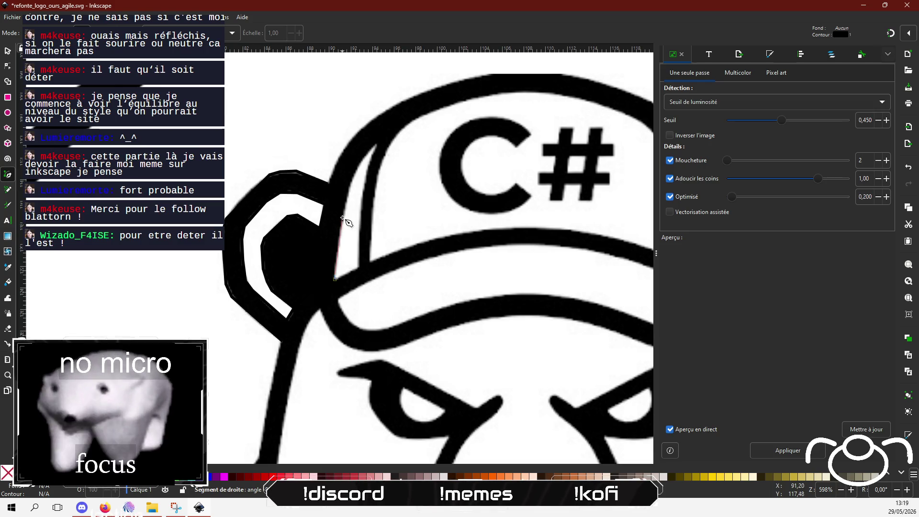
- Extend the path up the cap's edge, then abandon it with a right-click
left_click(352, 184)
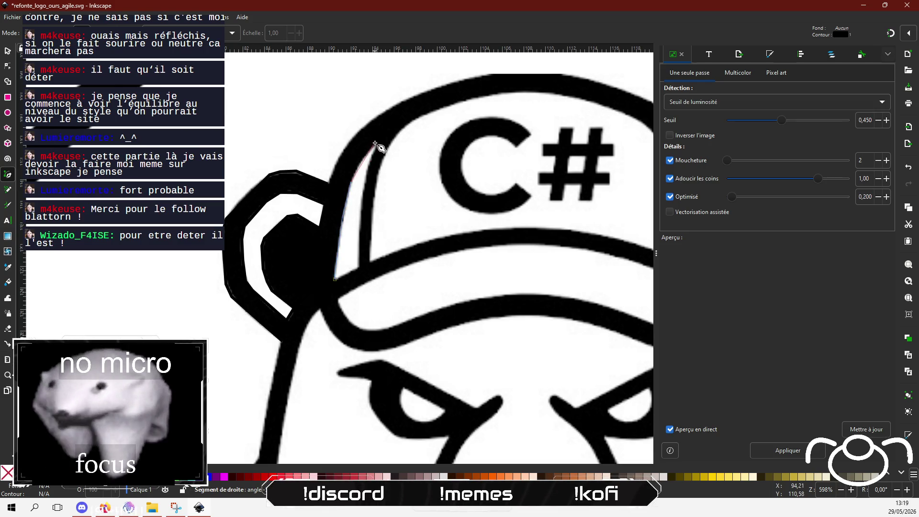
left_click(375, 143)
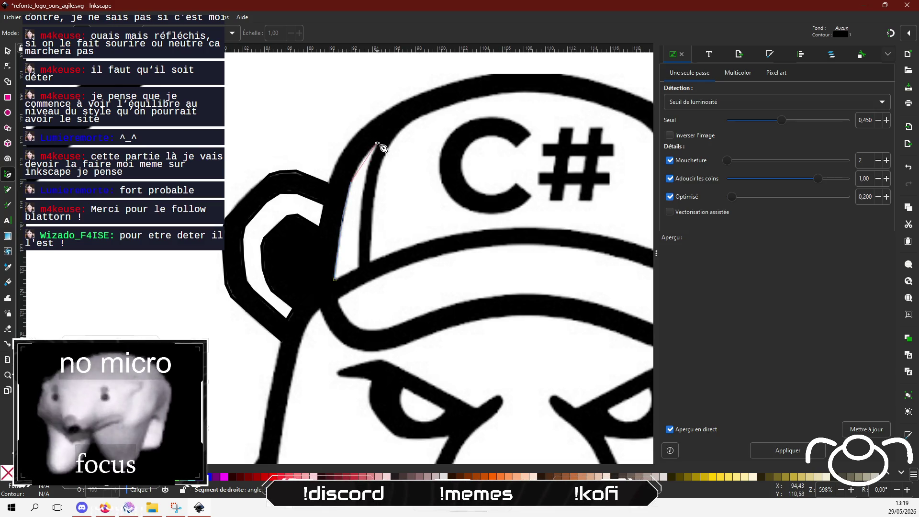
right_click(369, 186)
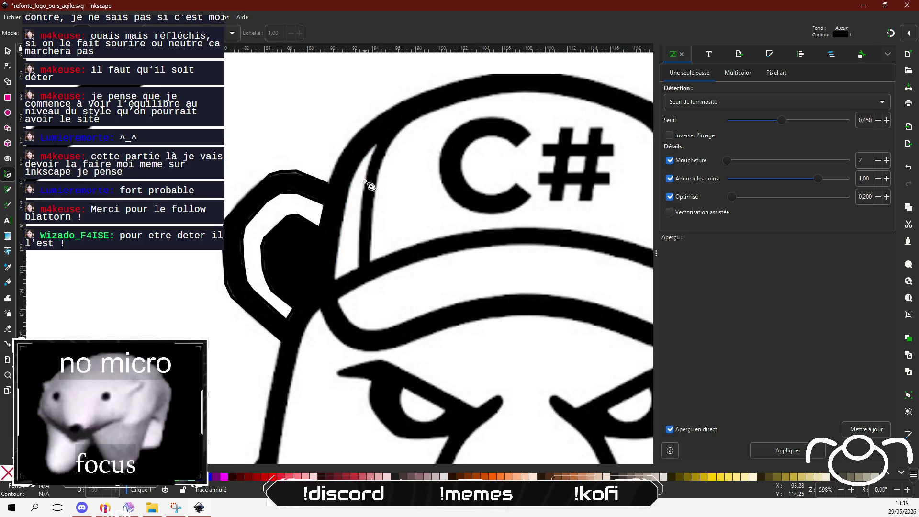
- Draw a closed three-node sliver along the cap's left edge, then select the bear bitmap
left_click(335, 278)
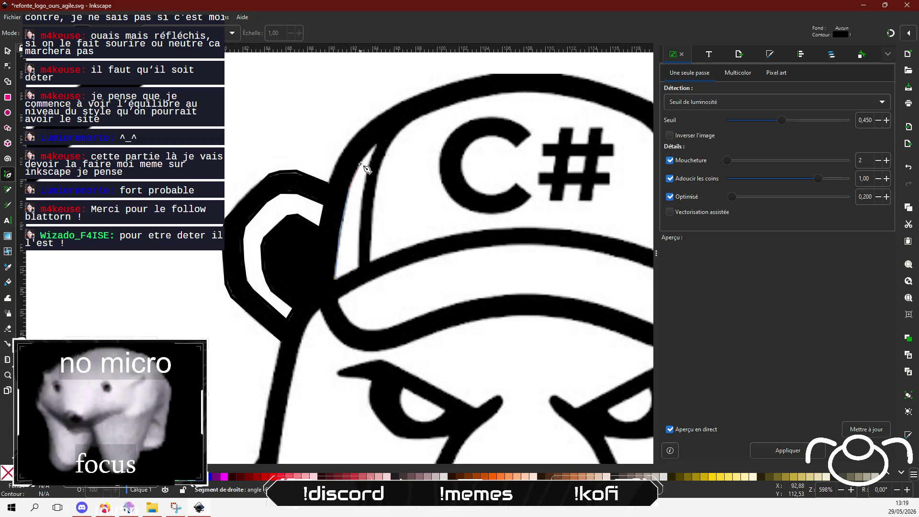
left_click(376, 145)
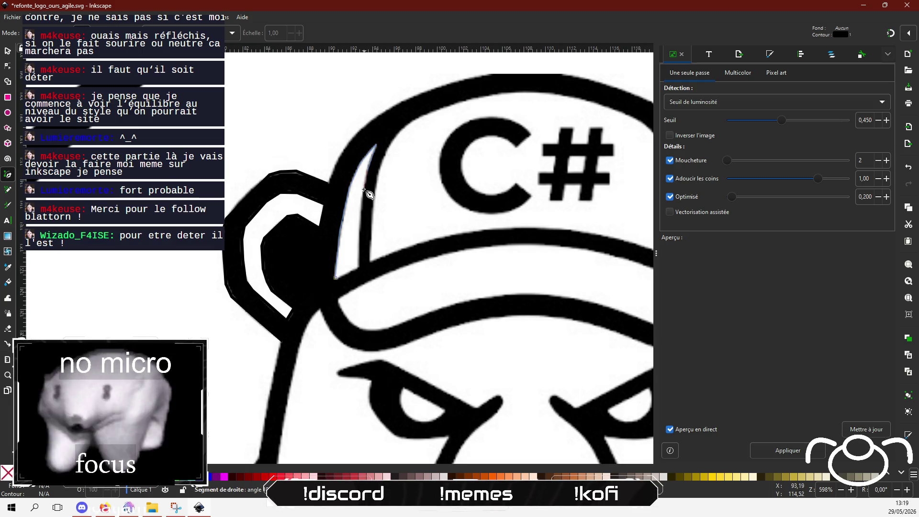
left_click(359, 268)
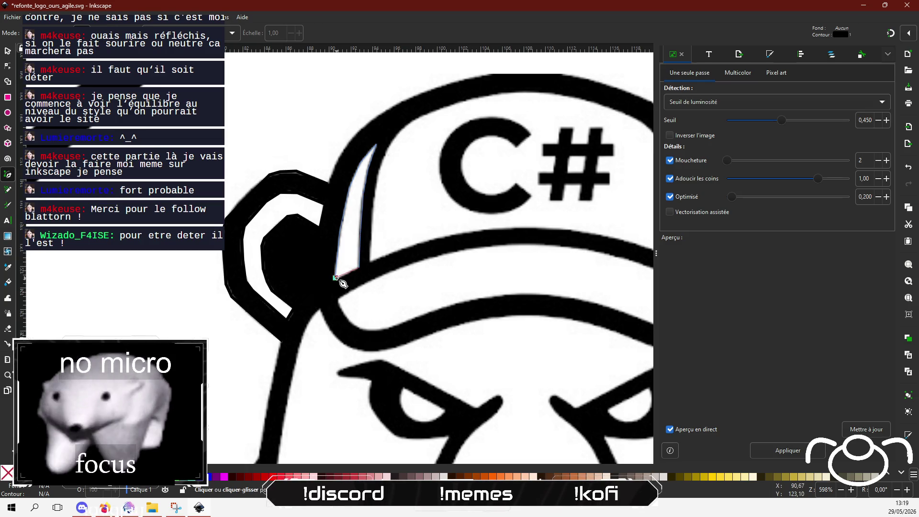
left_click(336, 278)
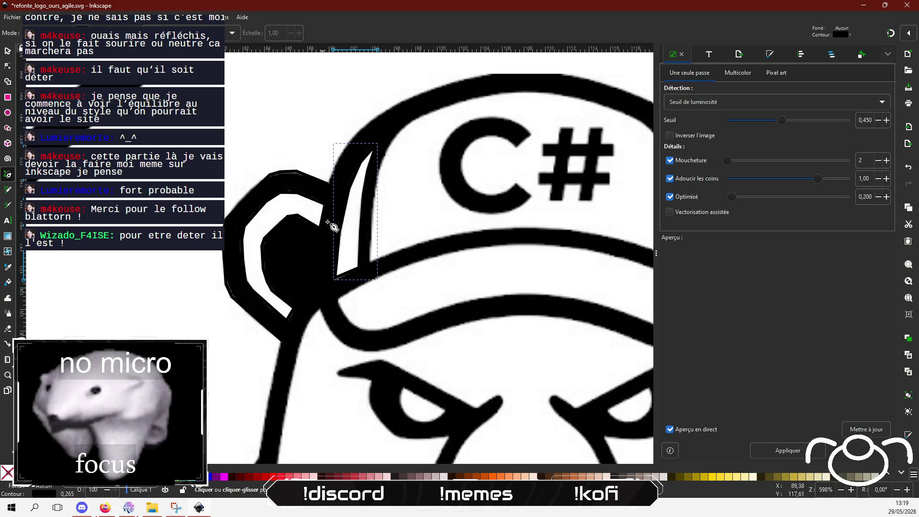
left_click(8, 51)
left_click(280, 266)
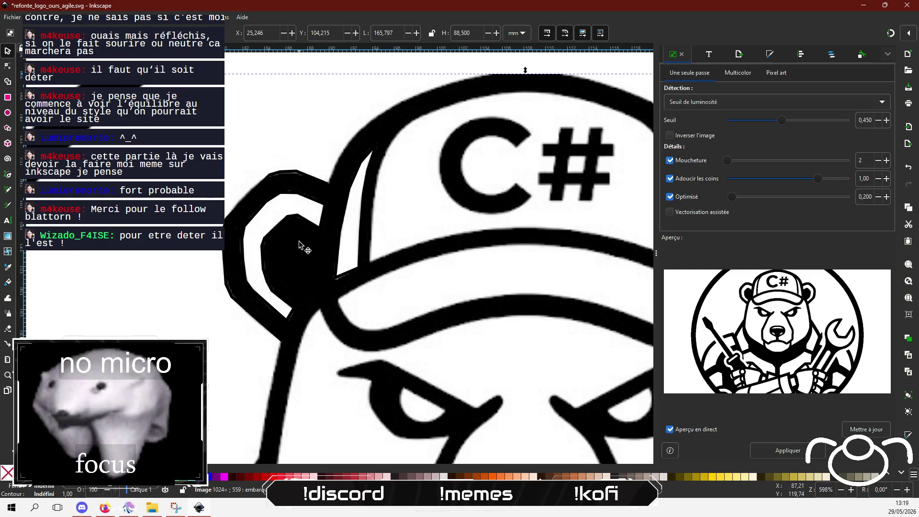
- Open the bitmap's context menu, deselect everything, and return to the Selector tool
right_click(163, 116)
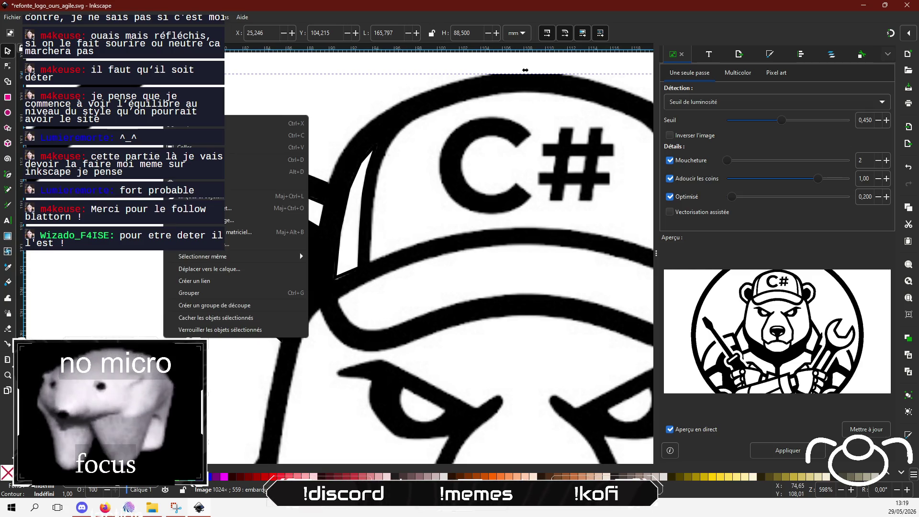
left_click(214, 331)
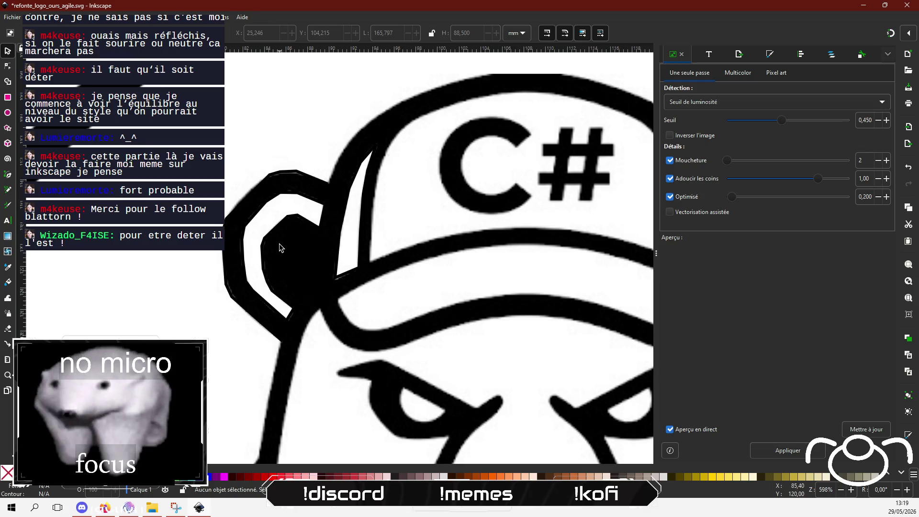
left_click(8, 67)
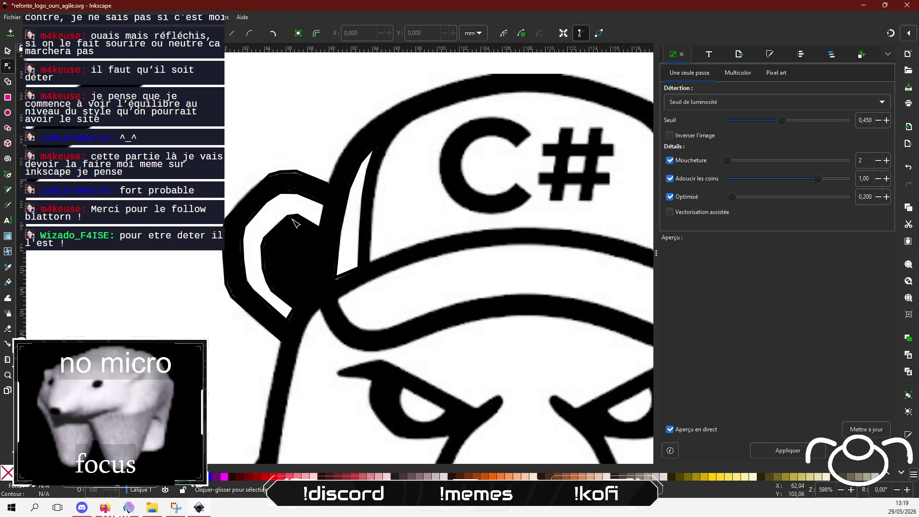
left_click(8, 52)
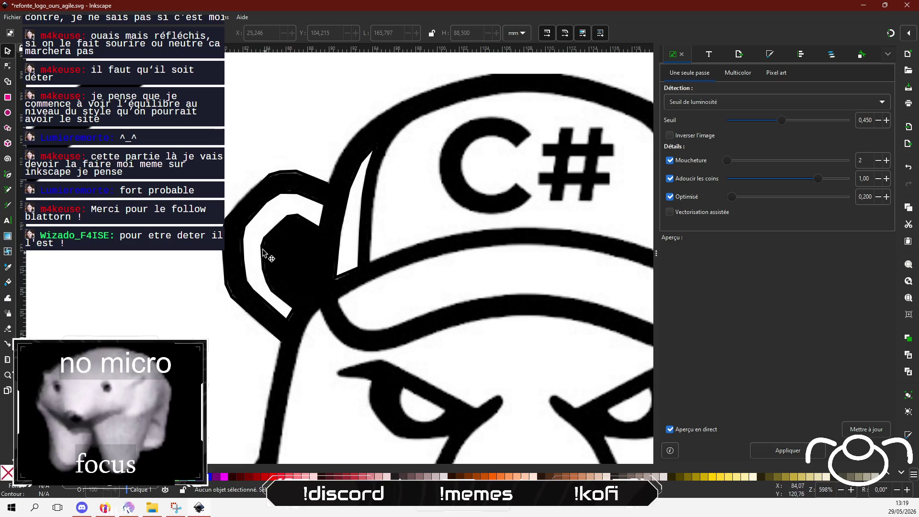
- Select the traced ear outline path and drag it off to the left of the logo
left_click(296, 247)
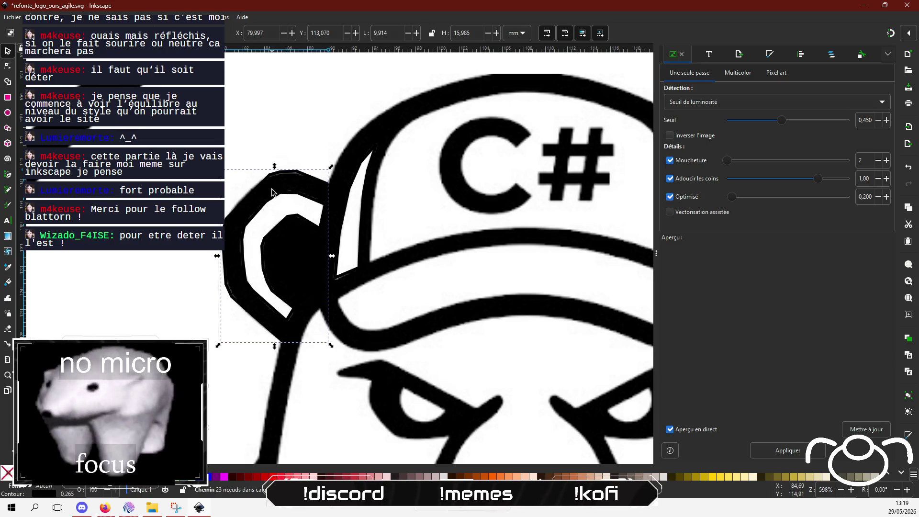
key("Escape")
left_click(307, 279)
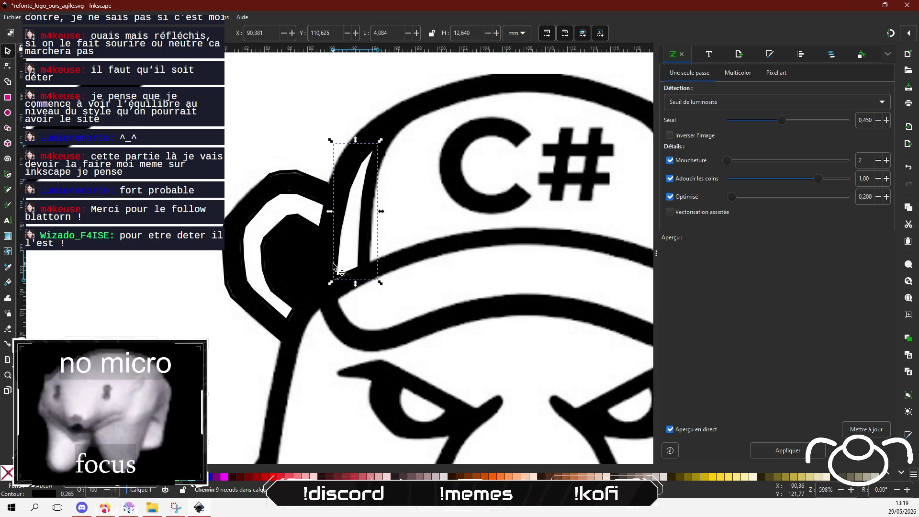
key("Escape")
left_click(321, 246)
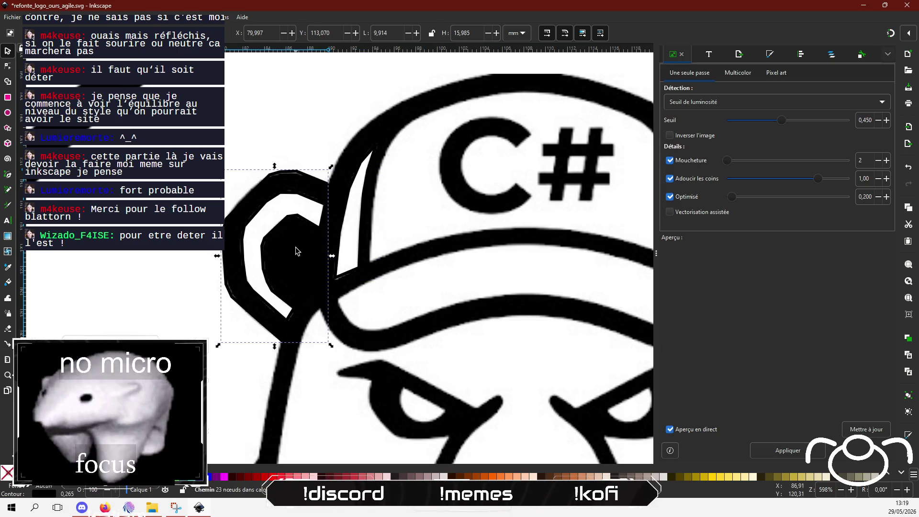
key("Escape")
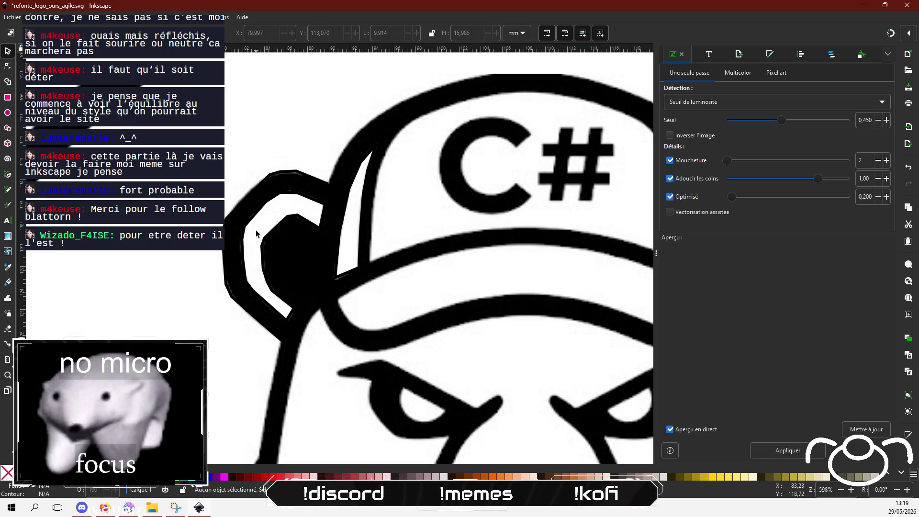
left_click(278, 194)
left_click_drag(278, 194, 127, 196)
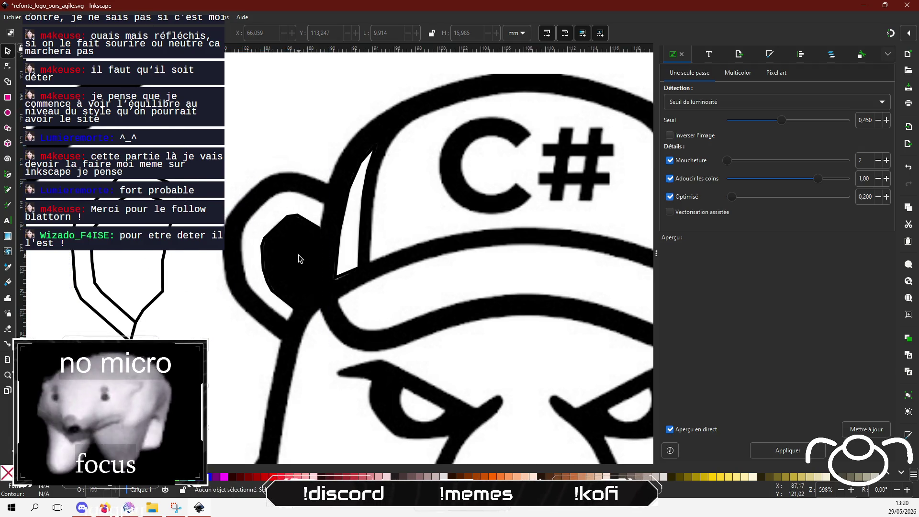
right_click(253, 139)
- Lock the bear bitmap in place with Verrouiller les objets sélectionnés
left_click(290, 169)
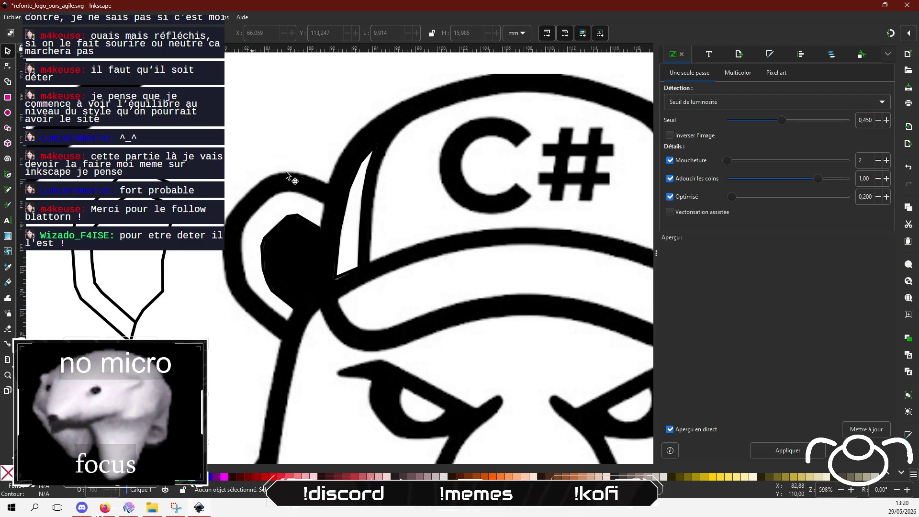
left_click(303, 246)
mouse_move(315, 82)
left_mouse_down()
mouse_move(309, 77)
mouse_move(312, 86)
left_mouse_up()
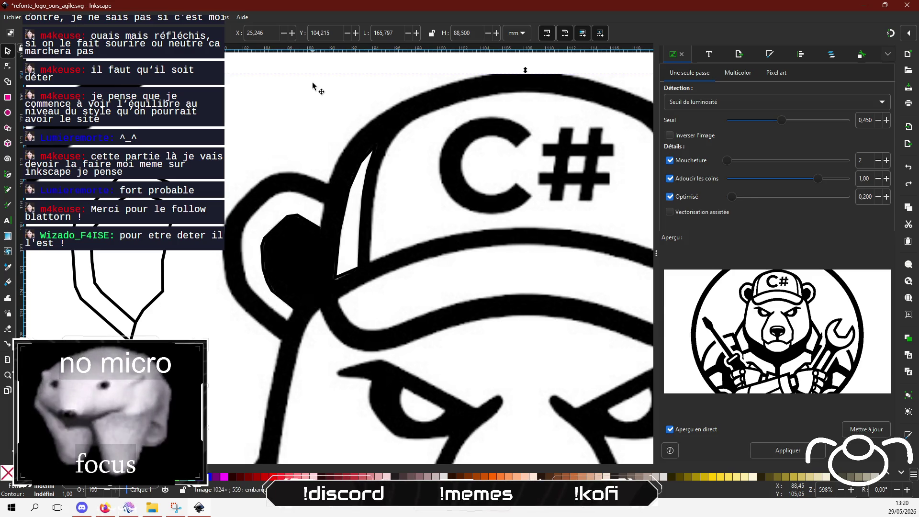
right_click(302, 95)
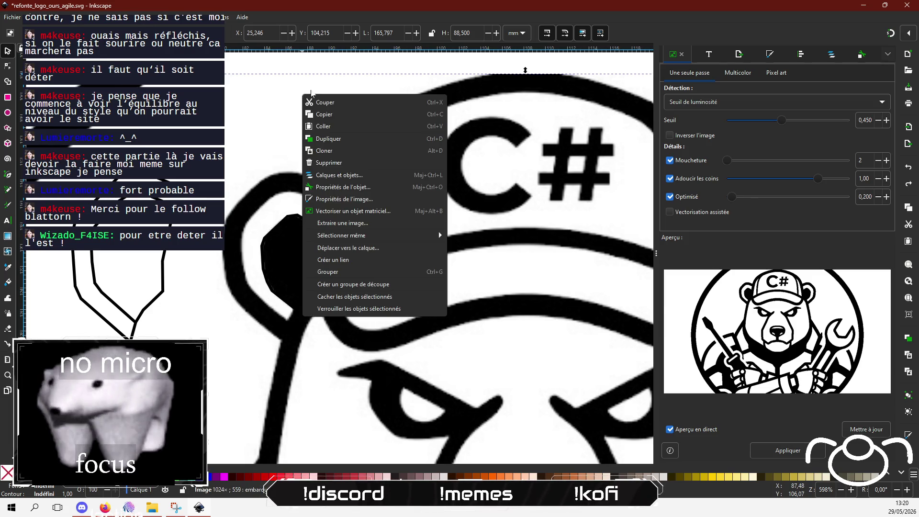
left_click(430, 312)
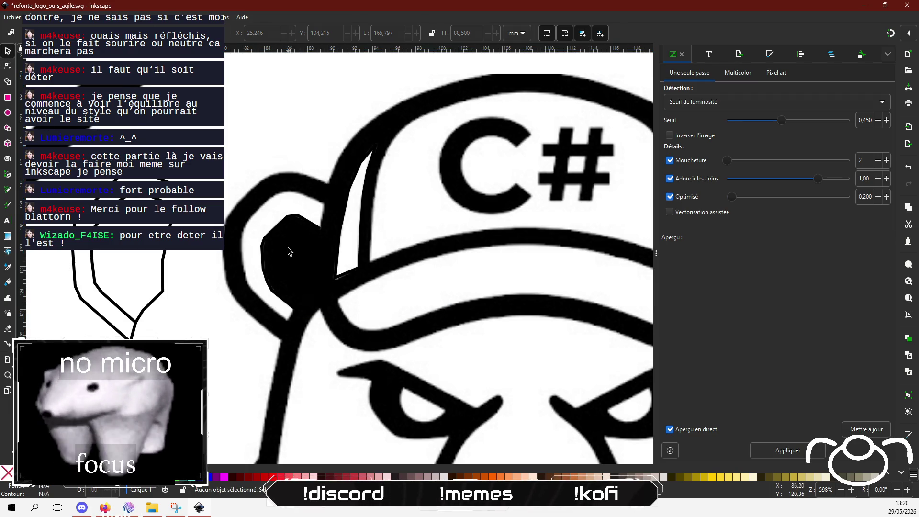
- Drag the black inner-ear shape left beside the relocated ear outline
mouse_move(315, 232)
left_mouse_down()
mouse_move(159, 234)
mouse_move(163, 243)
left_mouse_up()
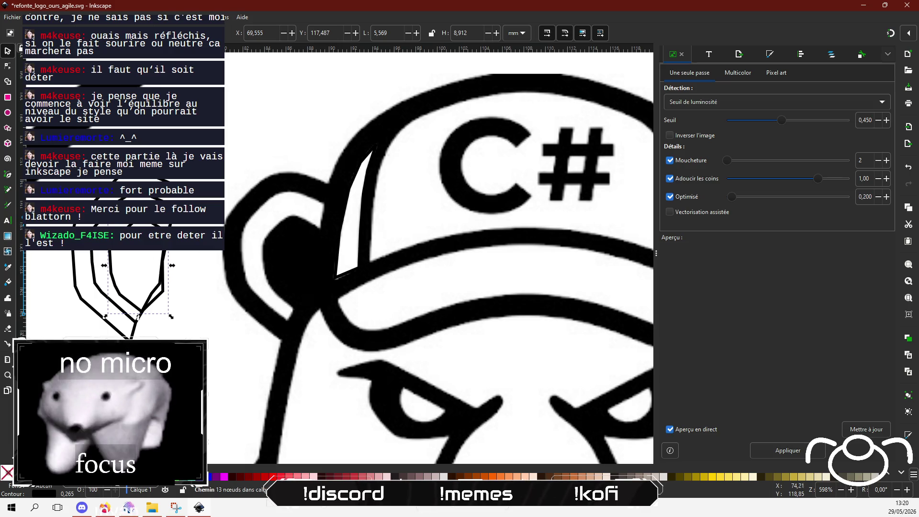
scroll(242, 266, "down", 5)
scroll(343, 254, "up", 2)
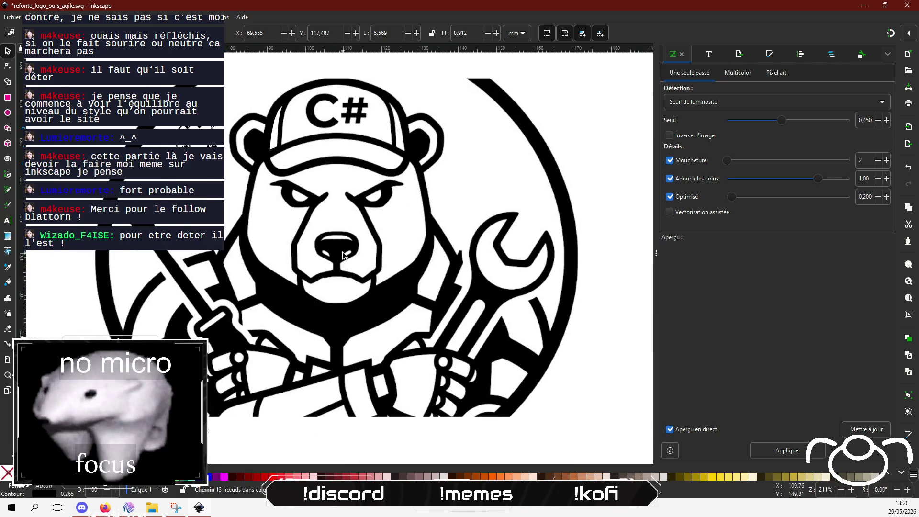
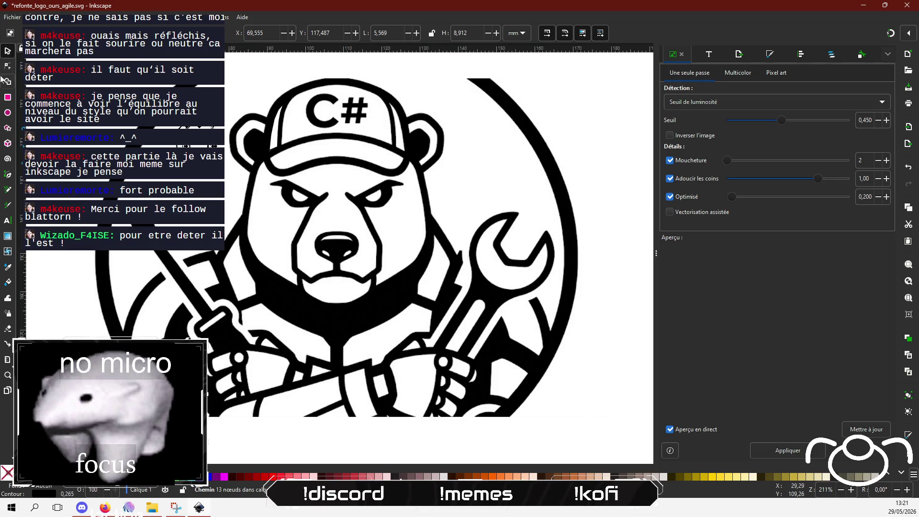
- Switch to the Pen (Bézier) tool to draw a new path
left_click(6, 178)
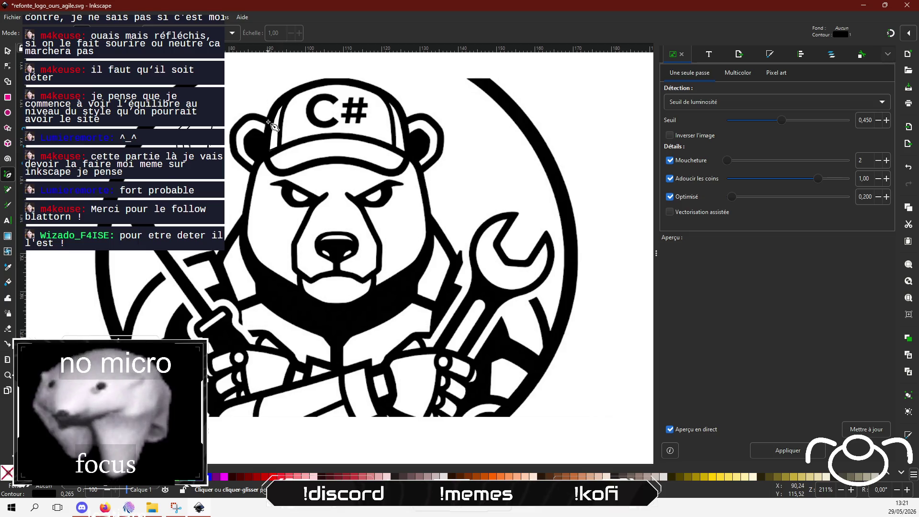
- Start the outline beside the cap and place nodes down the left cheek to the chin
left_click(264, 156)
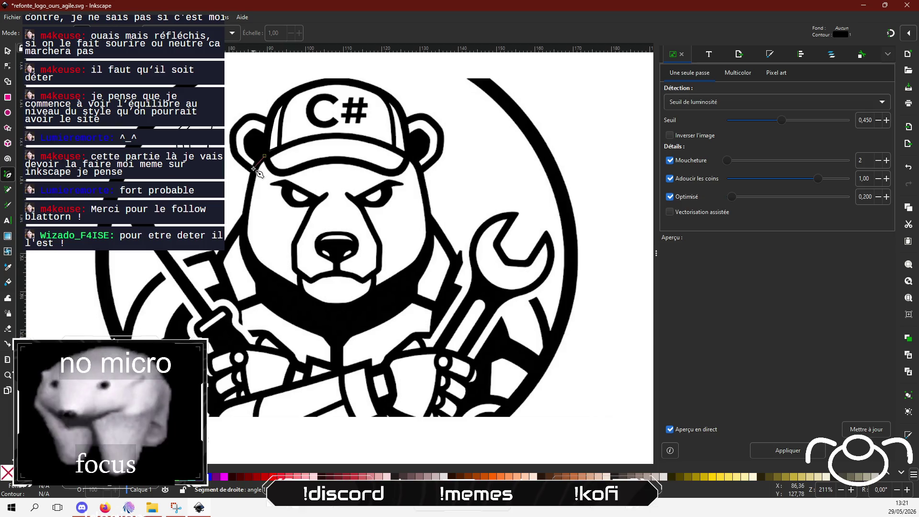
left_click(254, 169)
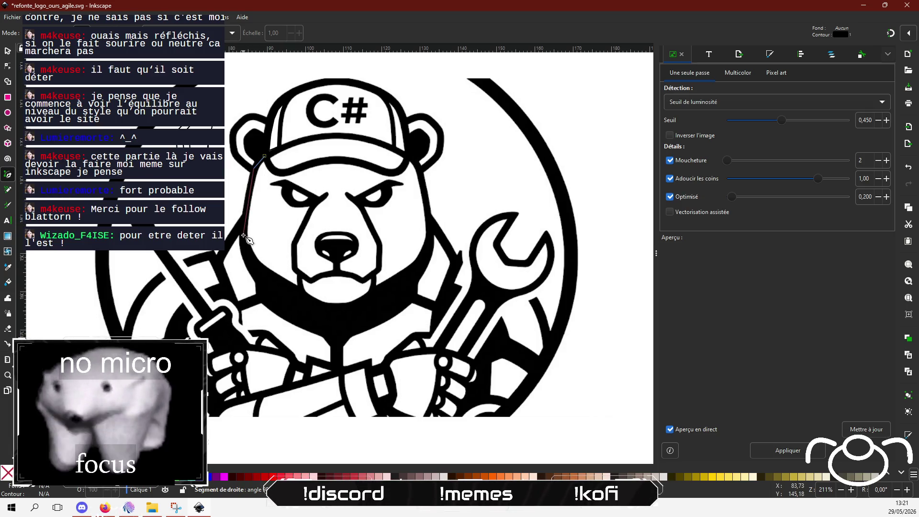
left_click(243, 235)
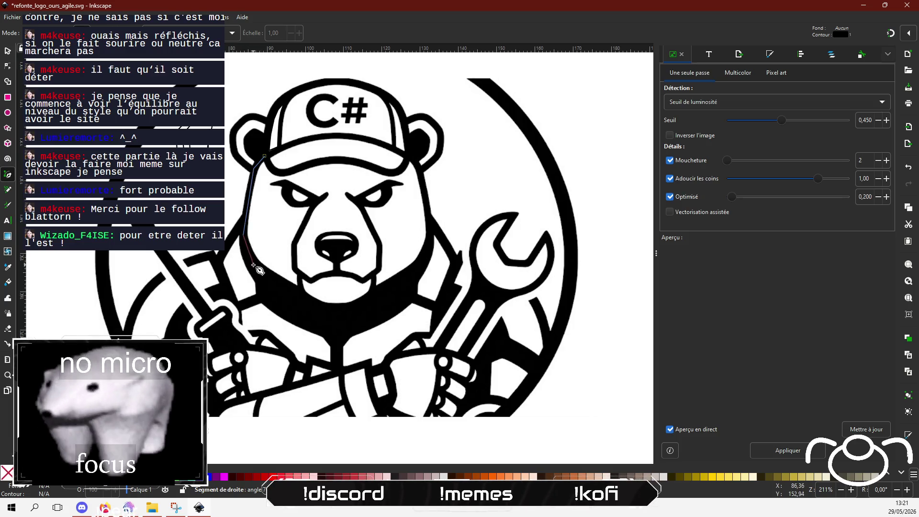
left_click(251, 261)
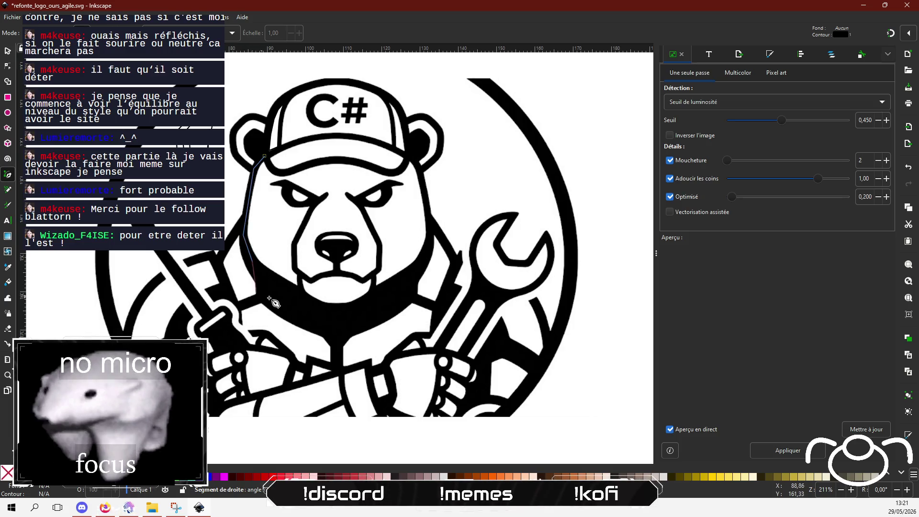
left_click(297, 293)
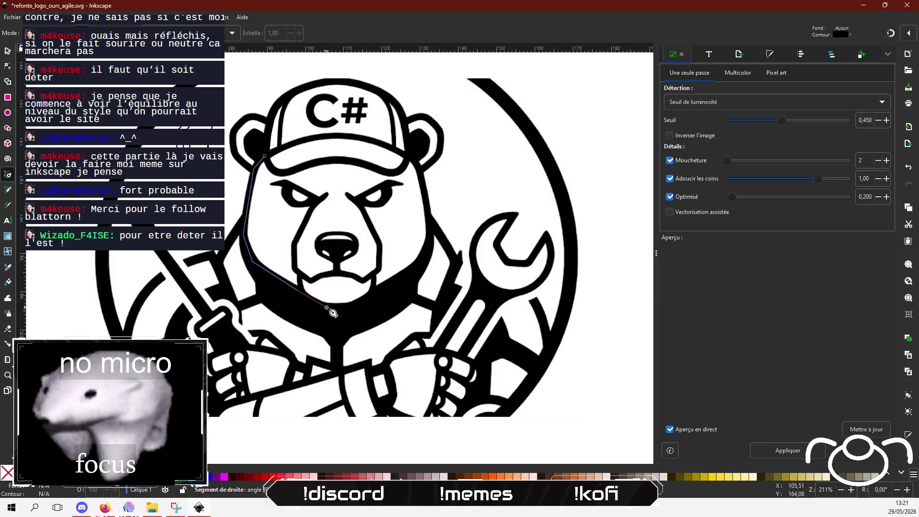
left_click(307, 302)
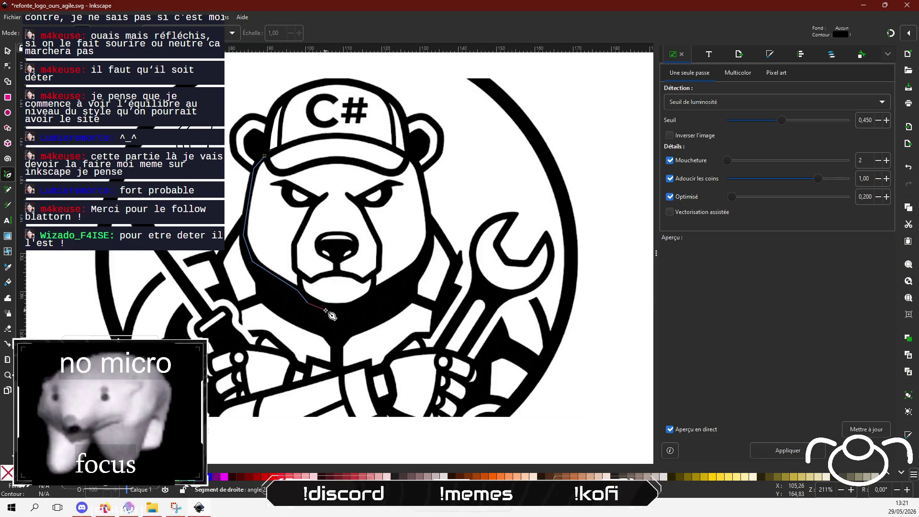
left_click(326, 311)
- Continue the outline up the right jaw and cheek, then close it at the start node
left_click(347, 310)
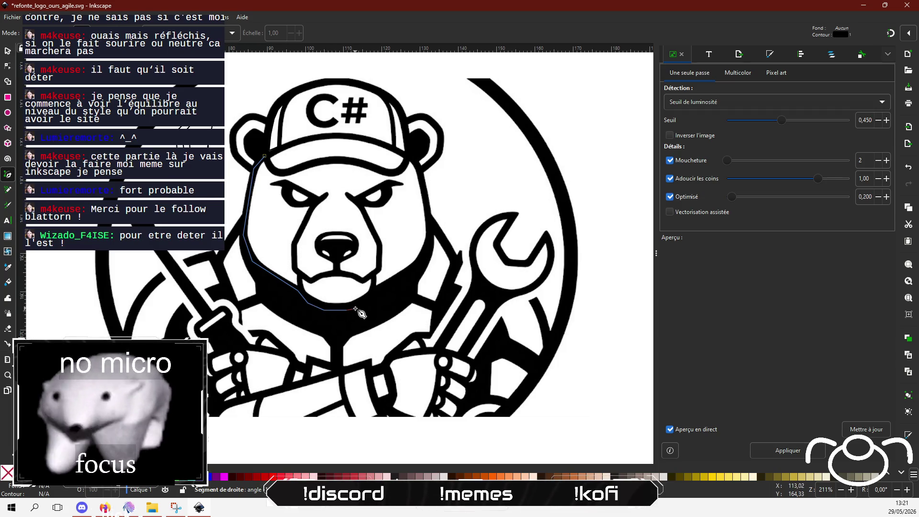
left_click(376, 289)
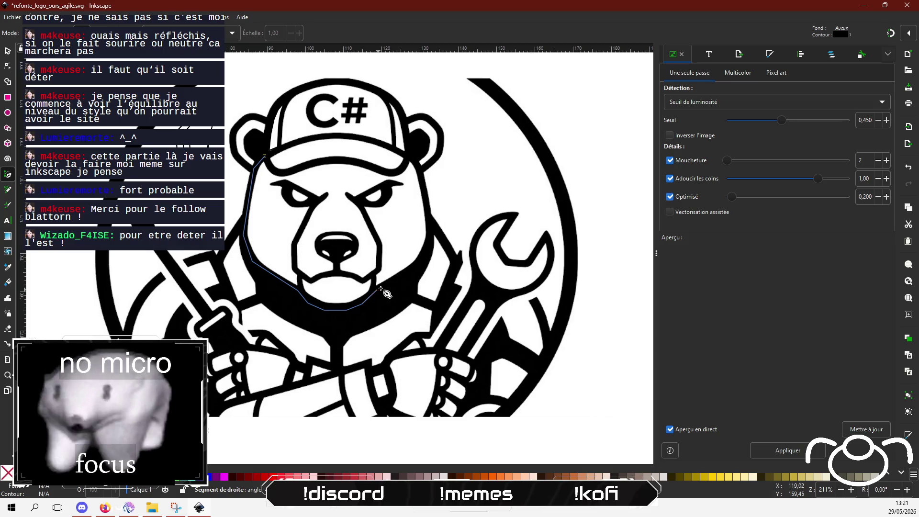
left_click(419, 263)
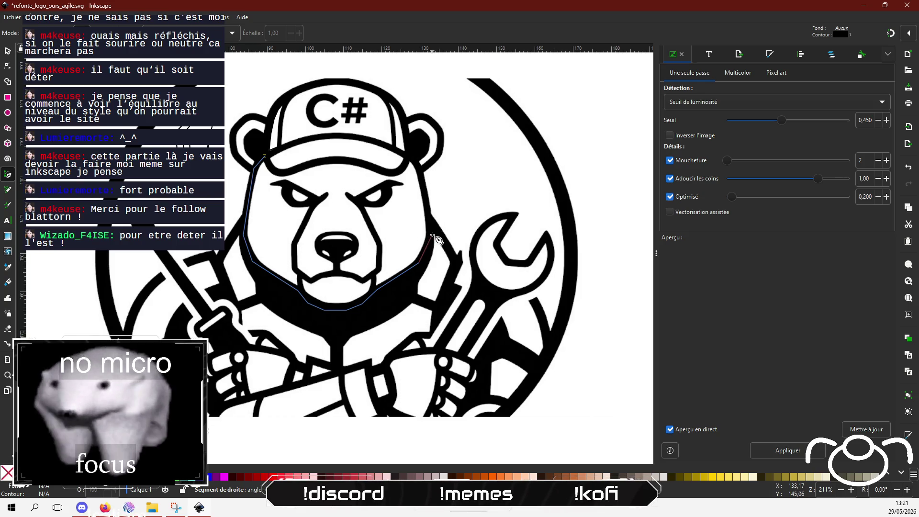
left_click(432, 235)
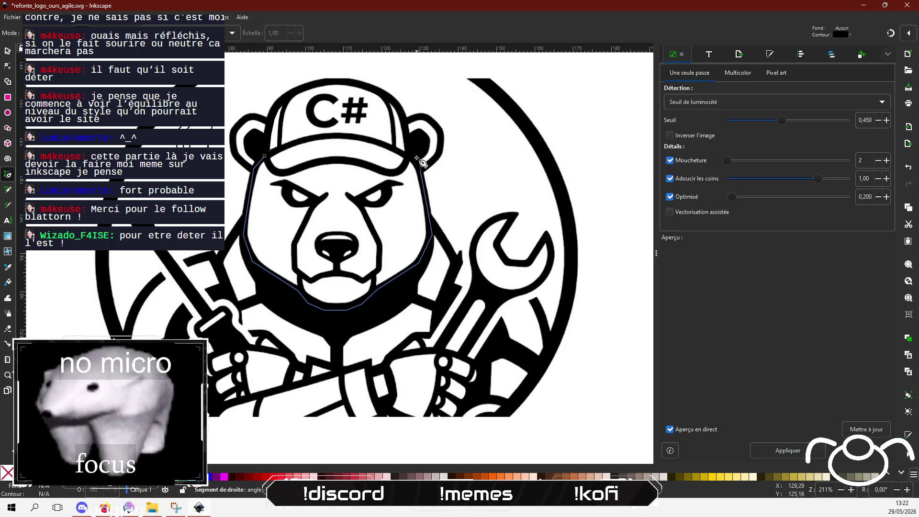
left_click(408, 157)
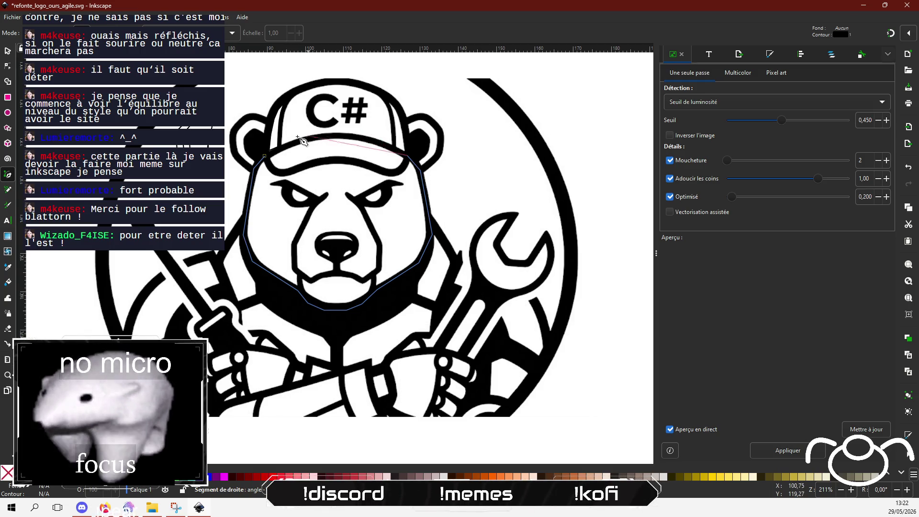
left_click(266, 157)
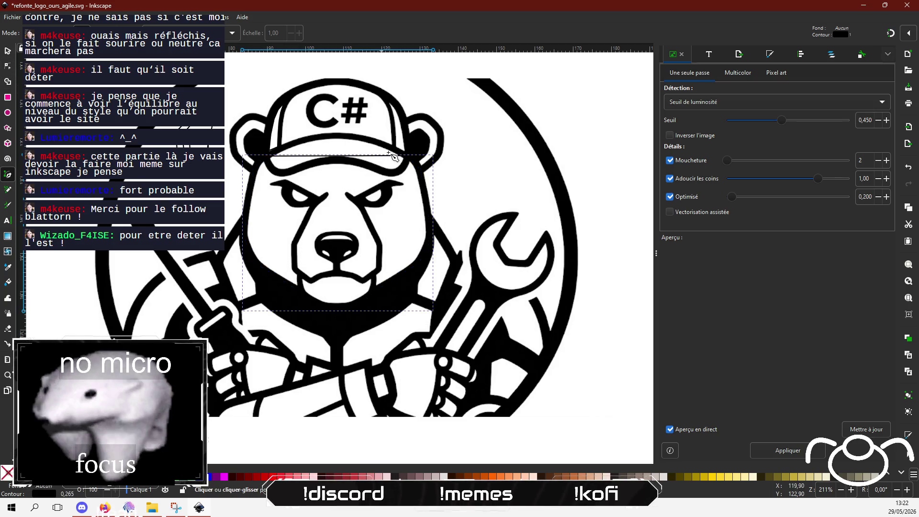
- Bend the outline's top segment upward and give it a deep red stroke with no fill
left_click(7, 65)
left_click_drag(342, 159, 335, 137)
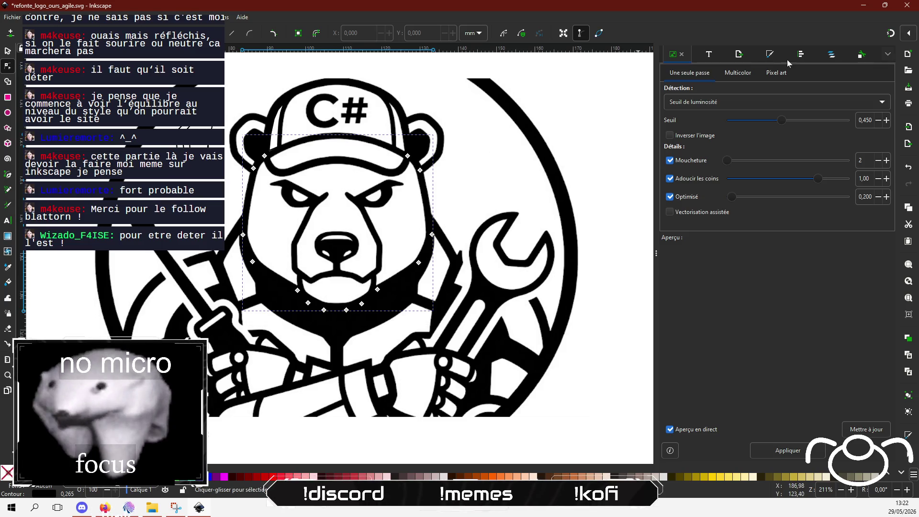
left_click(770, 54)
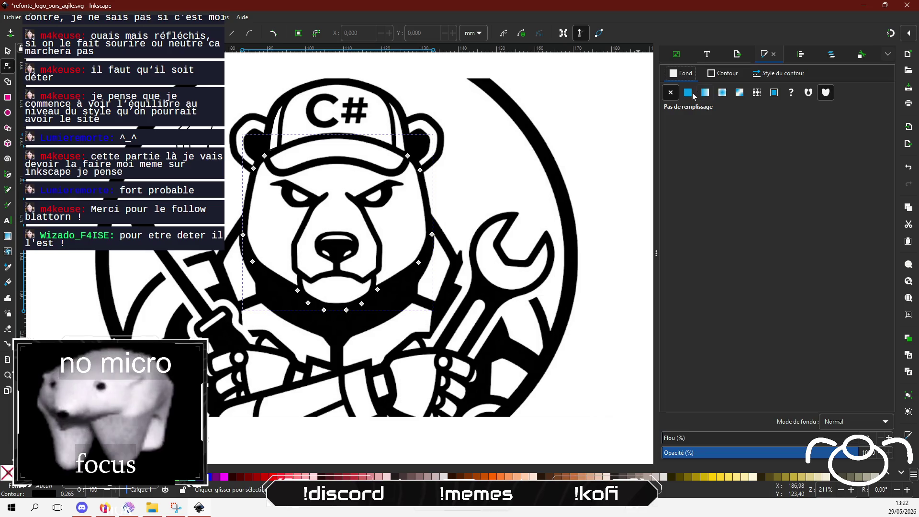
left_click(719, 74)
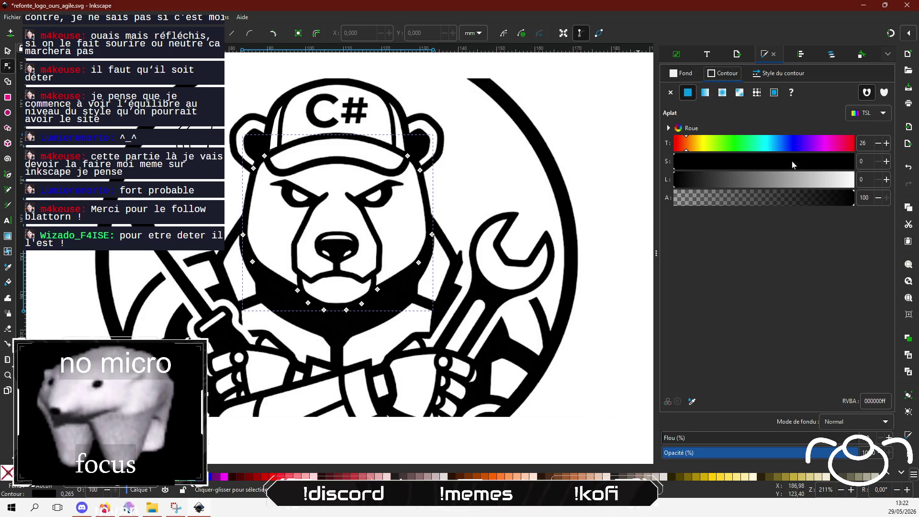
left_click_drag(824, 180, 799, 183)
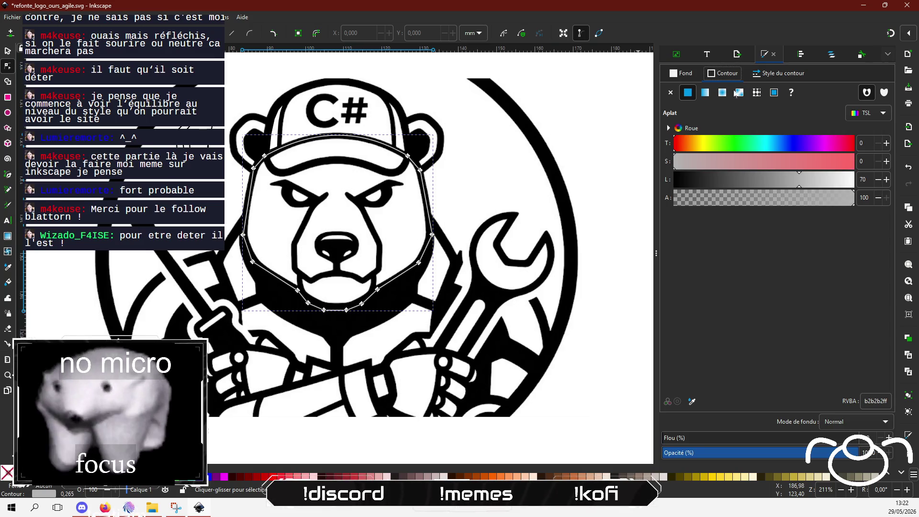
left_click(679, 76)
left_click(687, 93)
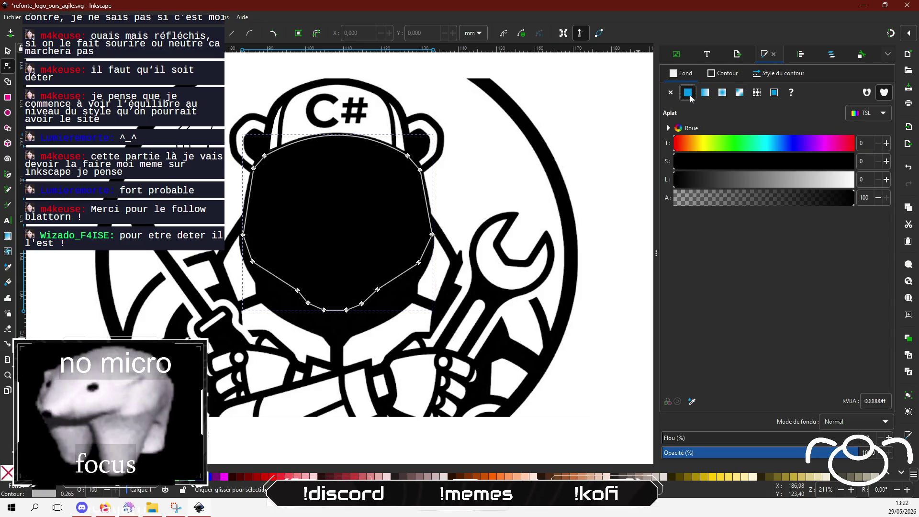
left_click(670, 92)
left_click(723, 74)
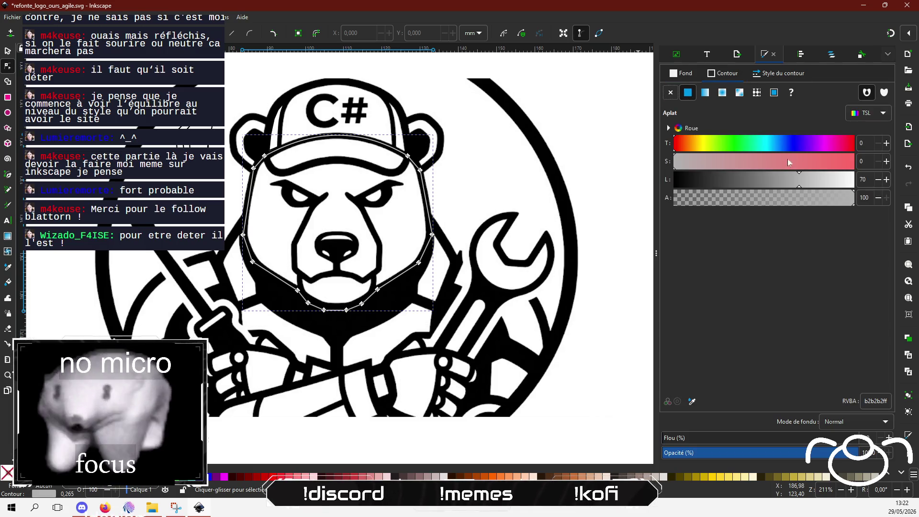
left_click_drag(824, 168, 856, 168)
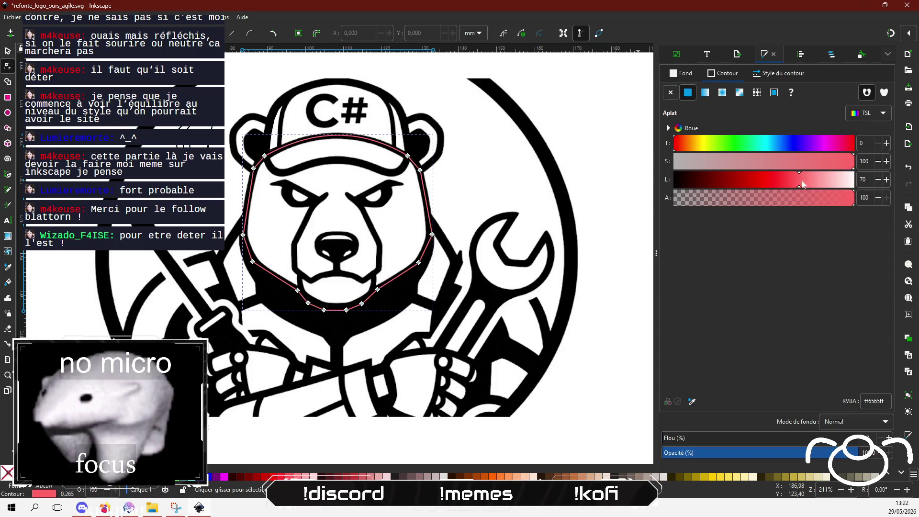
left_click_drag(802, 181, 748, 186)
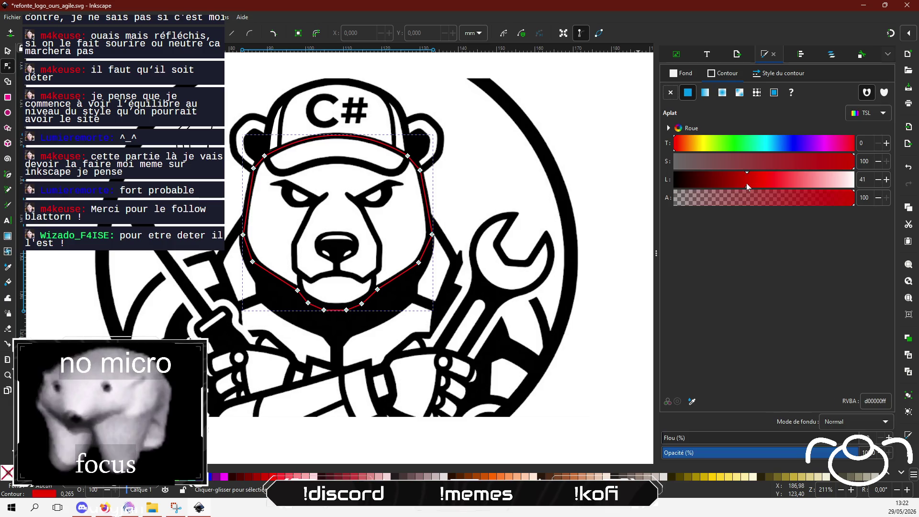
- Set the stroke width unit to px and thicken the red stroke to about 5.8 px
left_click(773, 75)
left_click(764, 94)
left_click(761, 66)
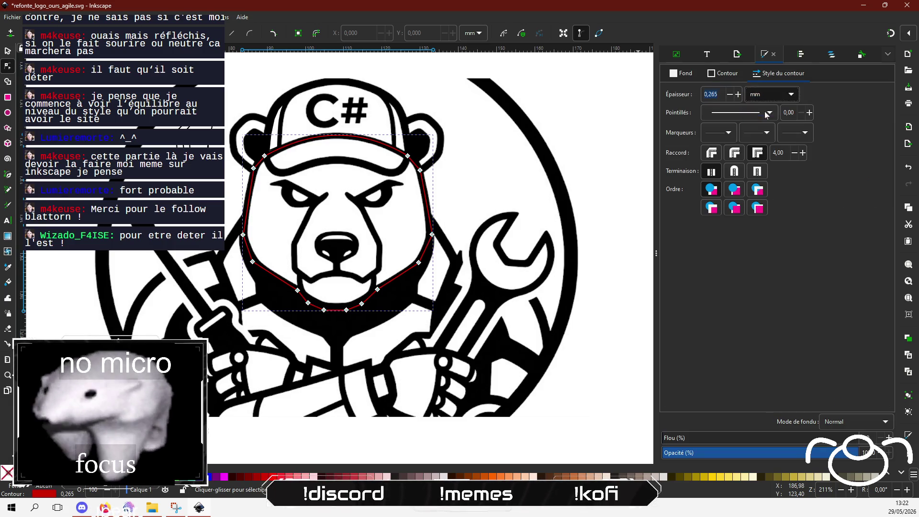
left_click(738, 95)
left_click(738, 94)
left_click(739, 95)
left_click(738, 94)
left_click(738, 94)
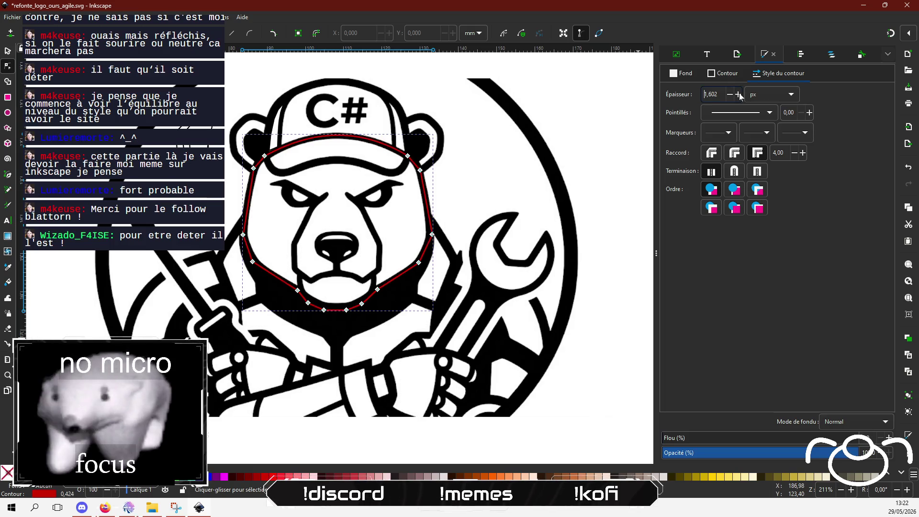
left_click(739, 94)
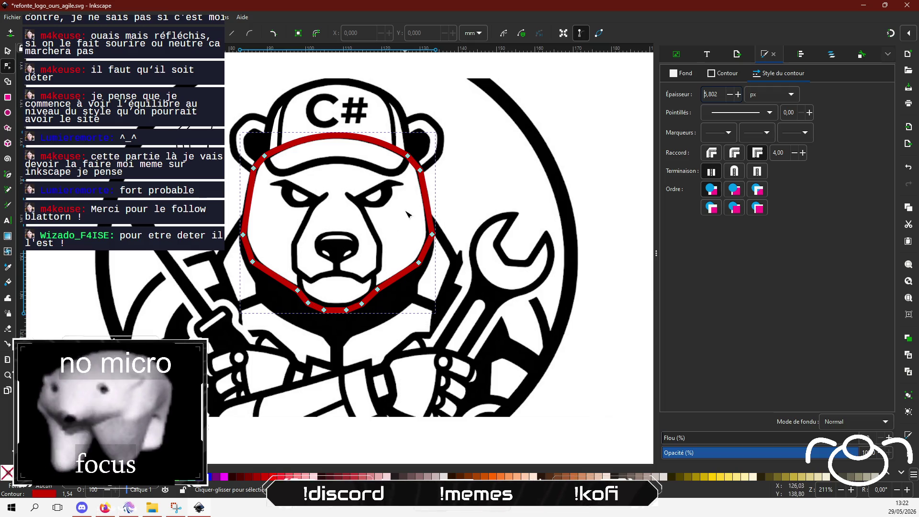
scroll(319, 197, "up", 3)
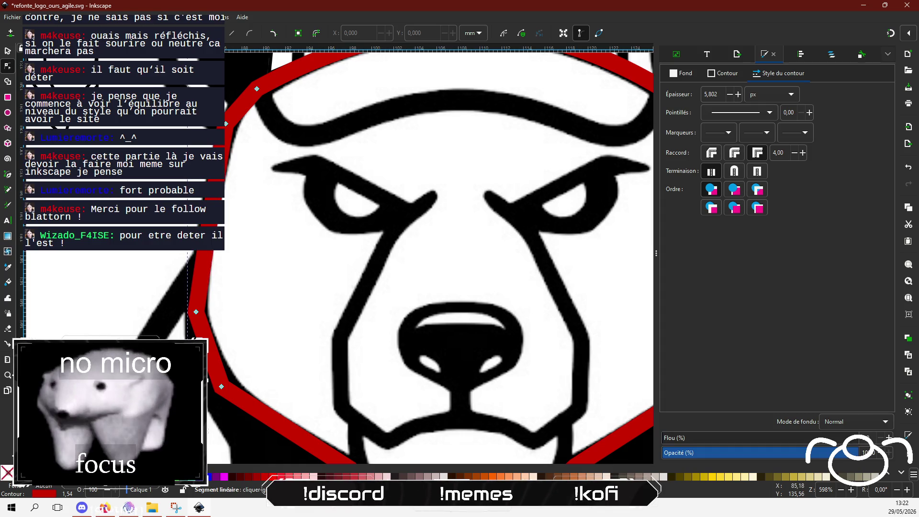
- Adjust nodes and handles so the red outline follows the left cheek
left_click_drag(226, 124, 229, 128)
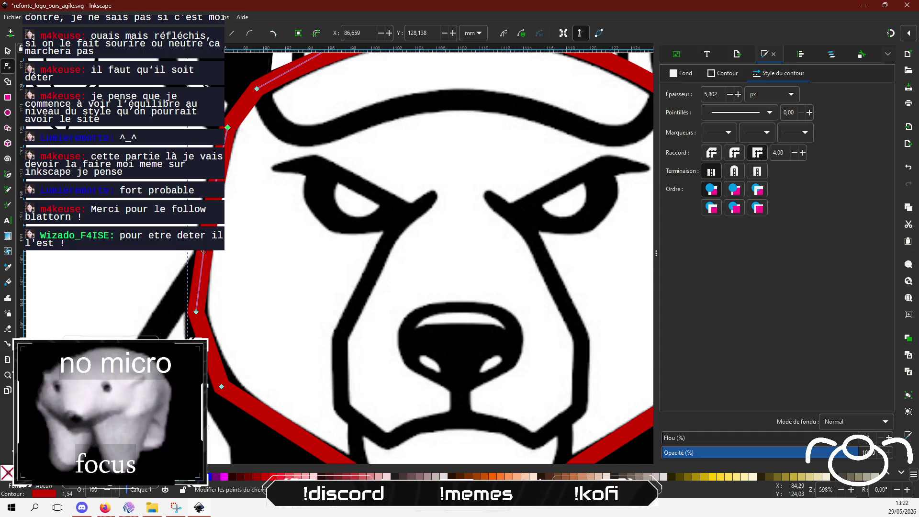
key("Escape")
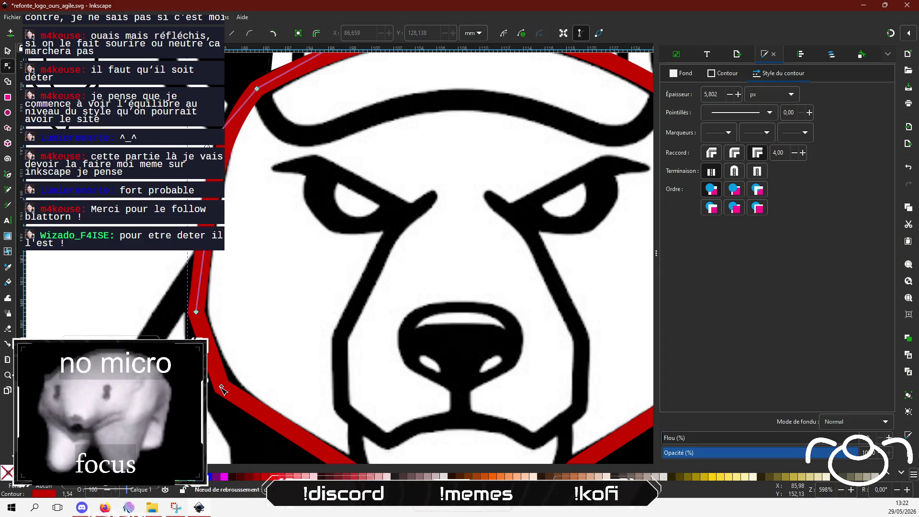
left_click(241, 404)
mouse_move(240, 404)
left_mouse_down()
mouse_move(233, 395)
mouse_move(238, 402)
left_mouse_up()
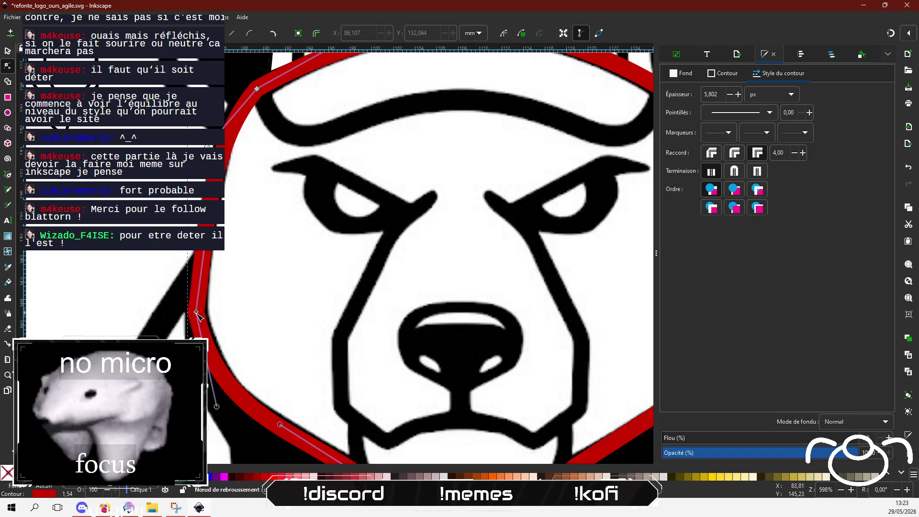
left_click_drag(217, 406, 228, 413)
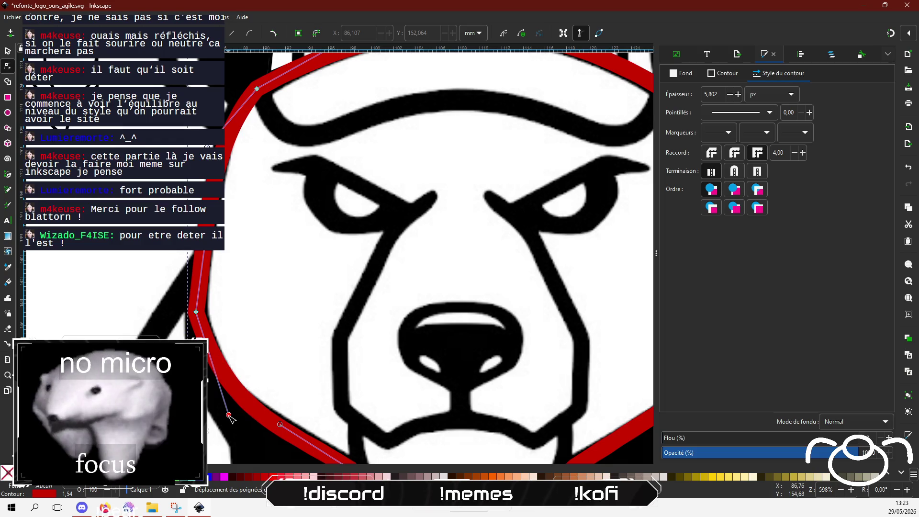
- Pull the chin and lower-left jaw nodes up so the outline hugs the jaw
left_click_drag(361, 342, 304, 238)
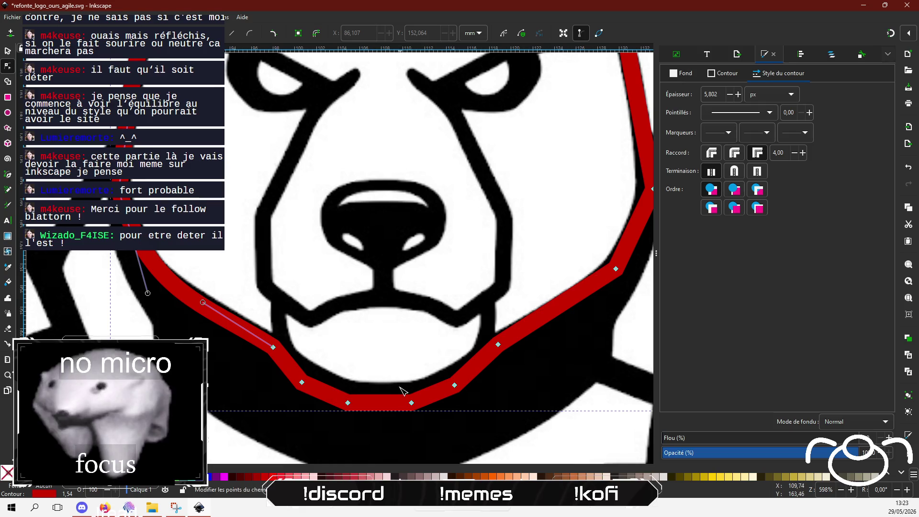
left_click_drag(454, 384, 452, 378)
left_click_drag(413, 404, 412, 393)
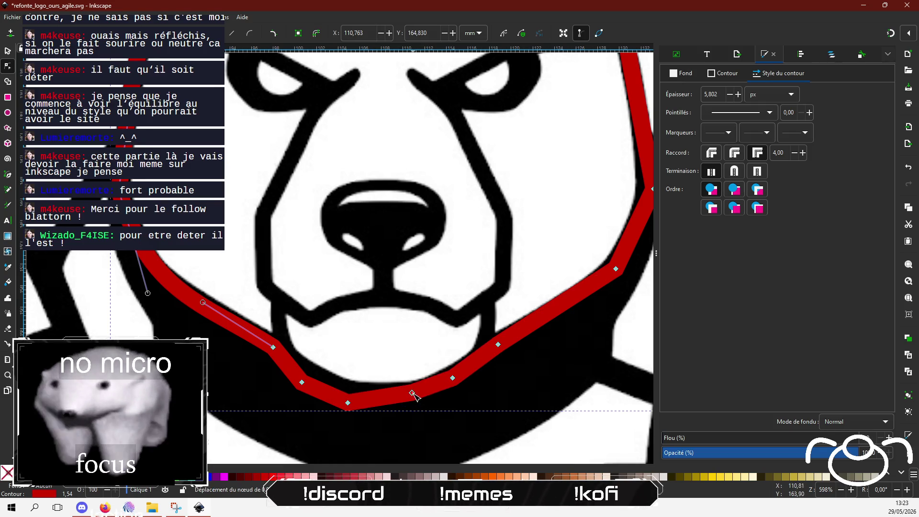
left_click_drag(348, 404, 355, 392)
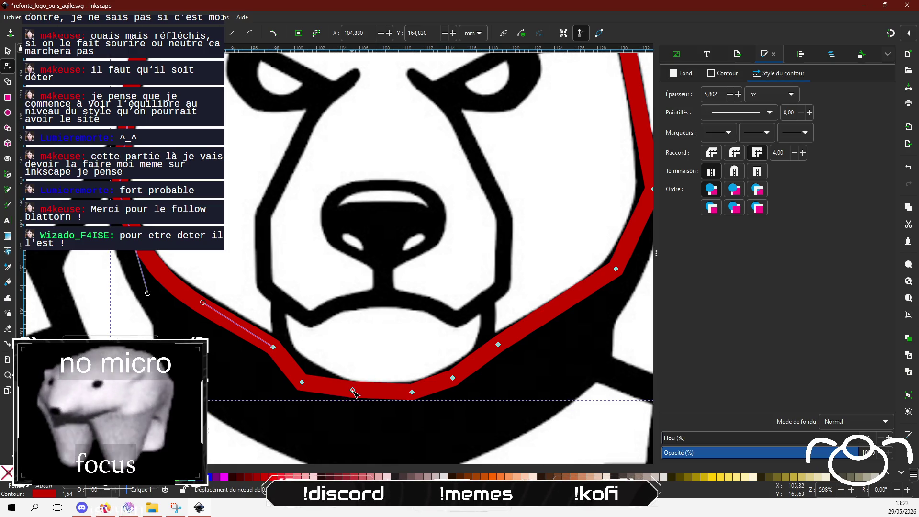
mouse_move(301, 381)
left_mouse_down()
mouse_move(307, 369)
mouse_move(274, 345)
left_mouse_up()
left_click_drag(204, 302, 219, 304)
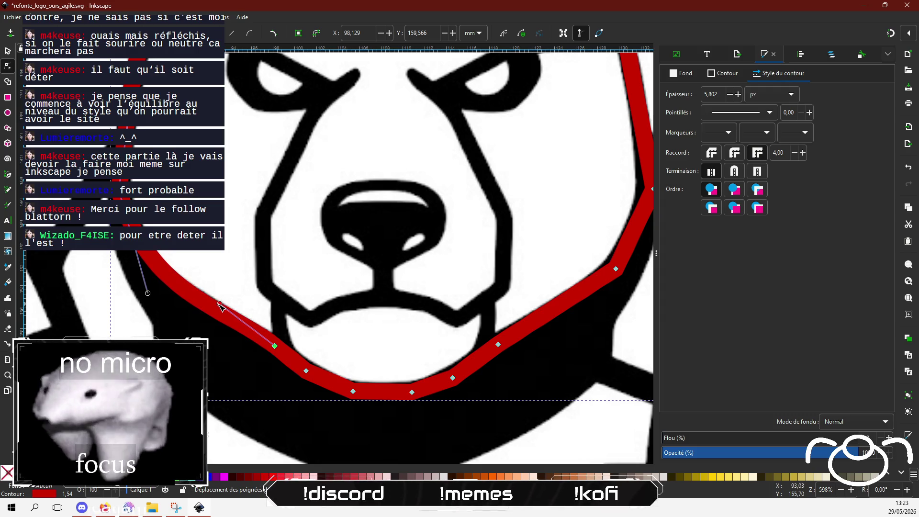
- Reshape the outline's upper-left nodes and the curve over the top of the head
left_click_drag(113, 183, 116, 185)
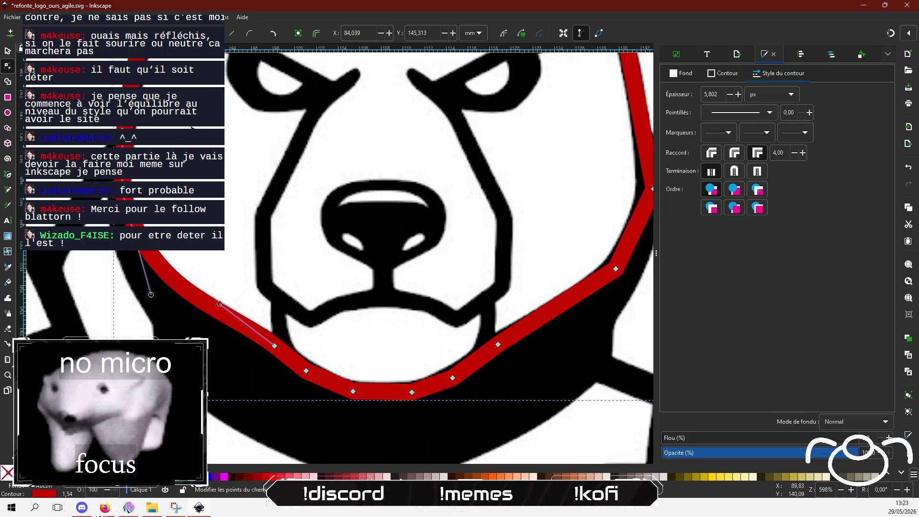
scroll(160, 298, "up", 8)
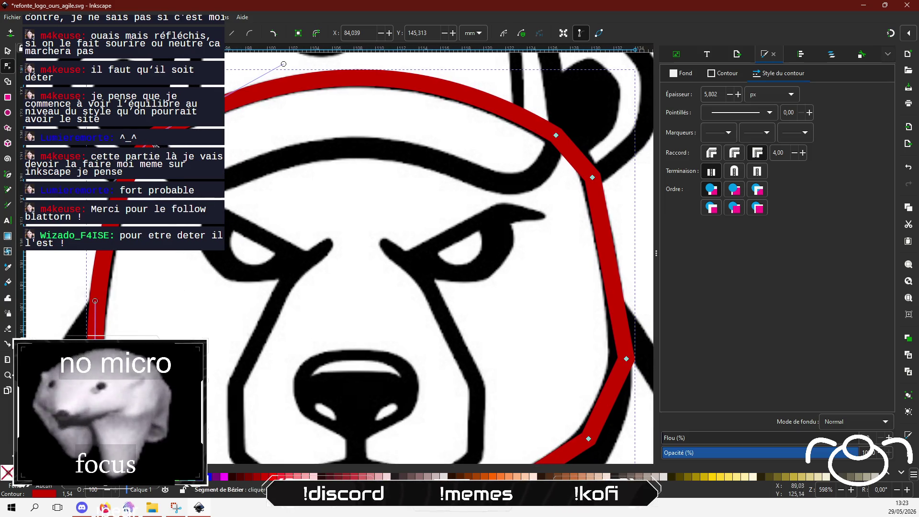
left_click_drag(151, 77, 149, 71)
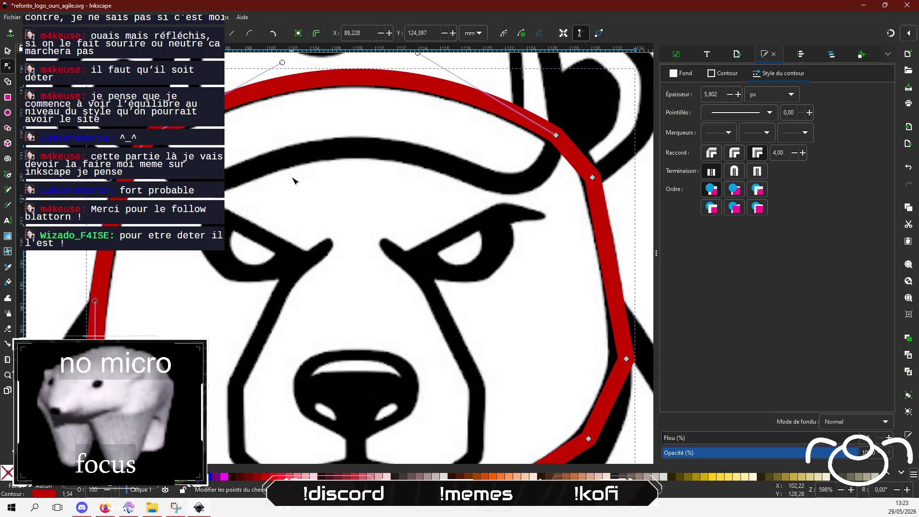
left_click_drag(151, 73, 108, 113)
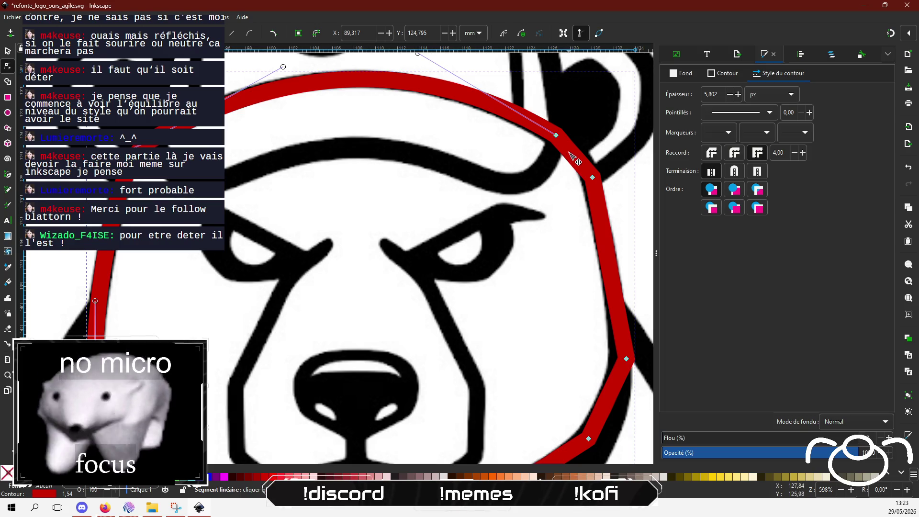
- Delete the extra node on the right temple and reshape the right side of the head
left_click(593, 178)
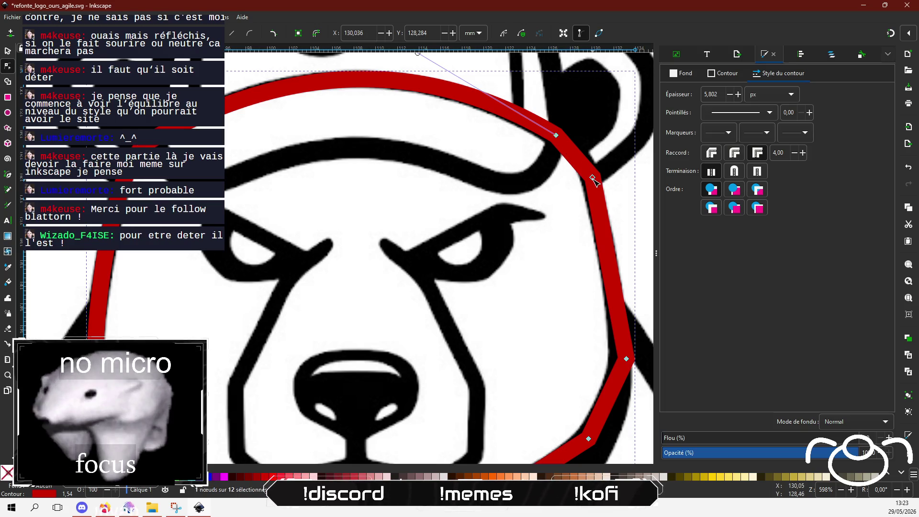
key("Delete")
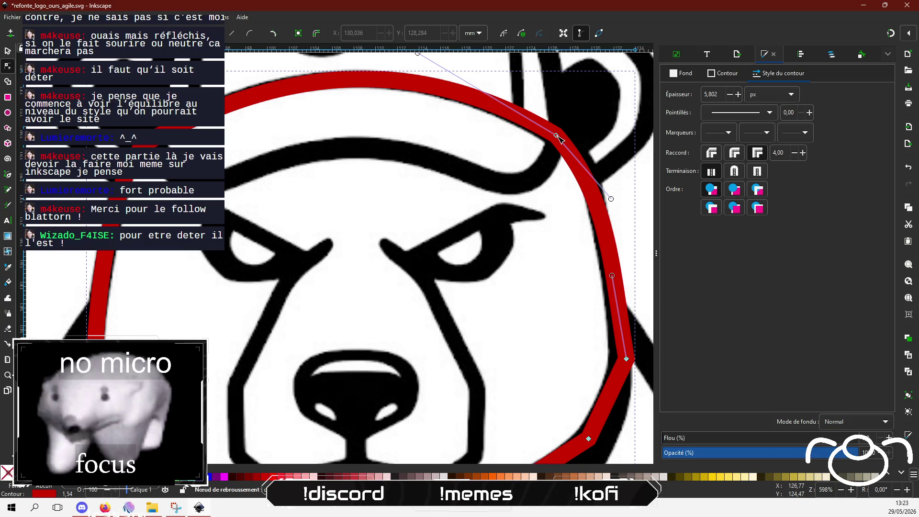
scroll(471, 165, "up", 3)
mouse_move(421, 106)
left_mouse_down()
mouse_move(448, 134)
mouse_move(427, 109)
mouse_move(389, 107)
mouse_move(413, 108)
left_mouse_up()
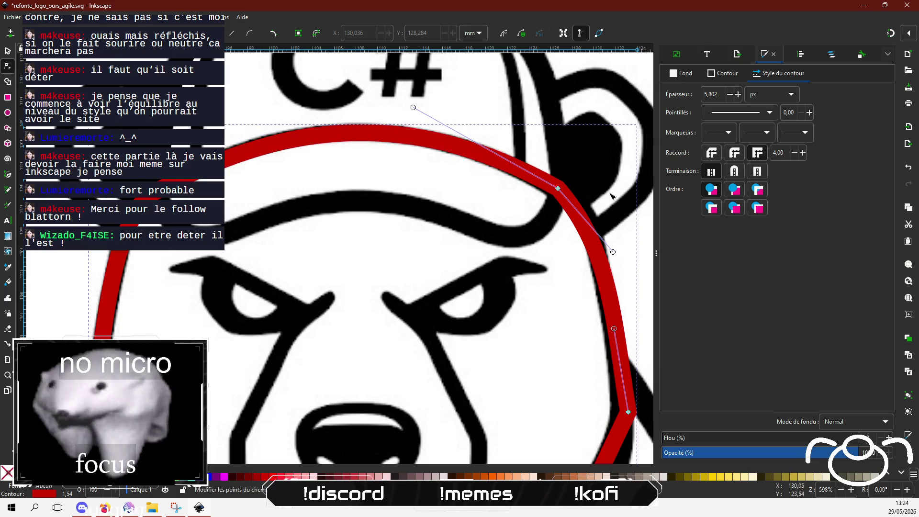
mouse_move(612, 253)
left_mouse_down()
mouse_move(604, 225)
mouse_move(615, 237)
mouse_move(594, 198)
mouse_move(605, 213)
left_mouse_up()
scroll(533, 304, "down", 2)
scroll(533, 305, "down", 3)
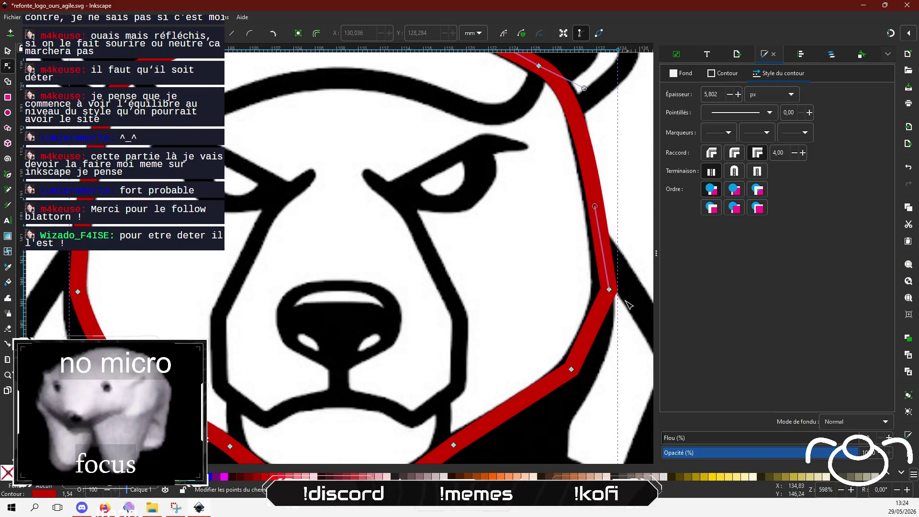
- Refine the right cheek outline, undoing an accidental bulge, and select the lower-right jaw node
left_click_drag(616, 296, 531, 296)
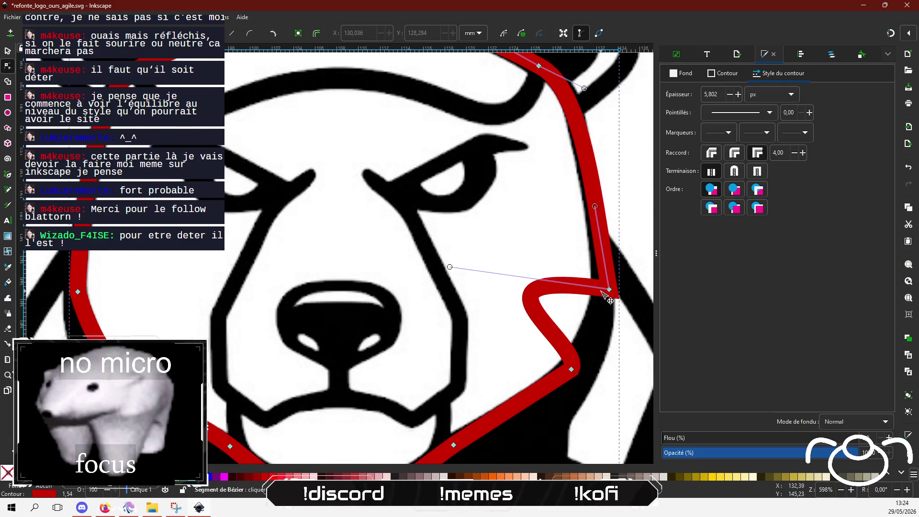
key("ctrl+z")
left_click_drag(609, 289, 601, 290)
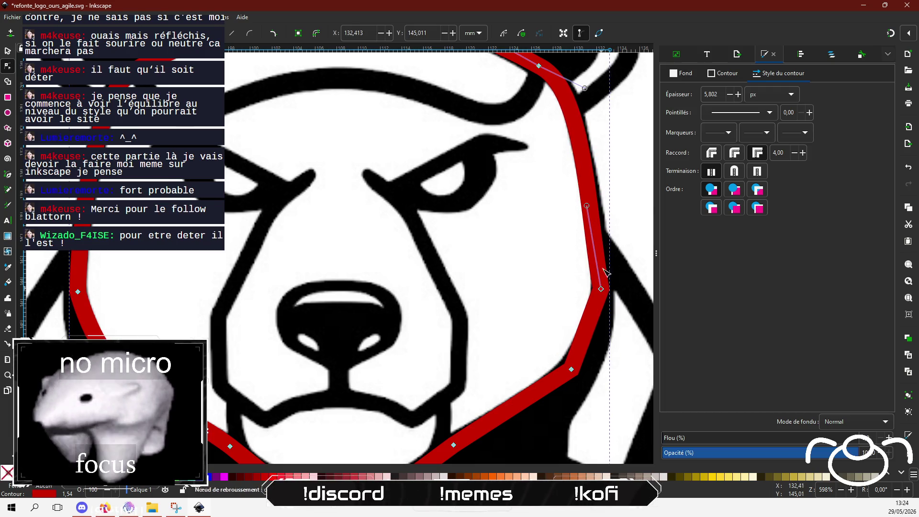
left_click_drag(585, 205, 596, 213)
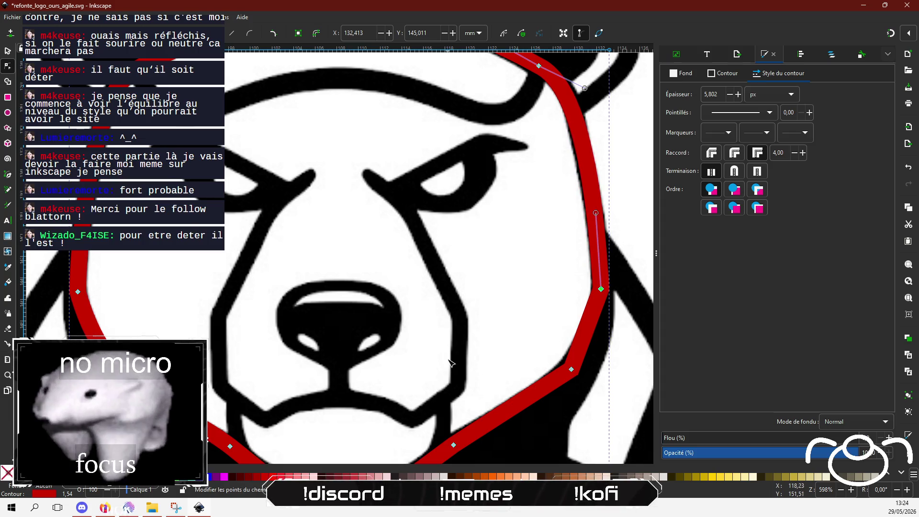
scroll(573, 344, "down", 3)
left_click(578, 298)
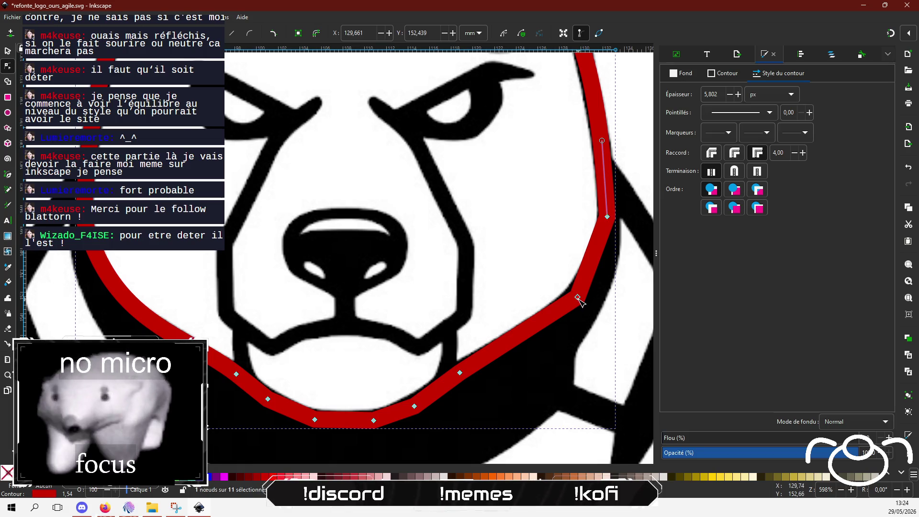
- Pull out and tune Bézier handles at the lower-right jaw node so the outline curves smoothly along the chin
mouse_move(579, 299)
left_mouse_down()
mouse_move(548, 336)
mouse_move(550, 329)
left_mouse_up()
mouse_move(578, 300)
left_mouse_down()
mouse_move(592, 299)
mouse_move(599, 277)
mouse_move(592, 292)
left_mouse_up()
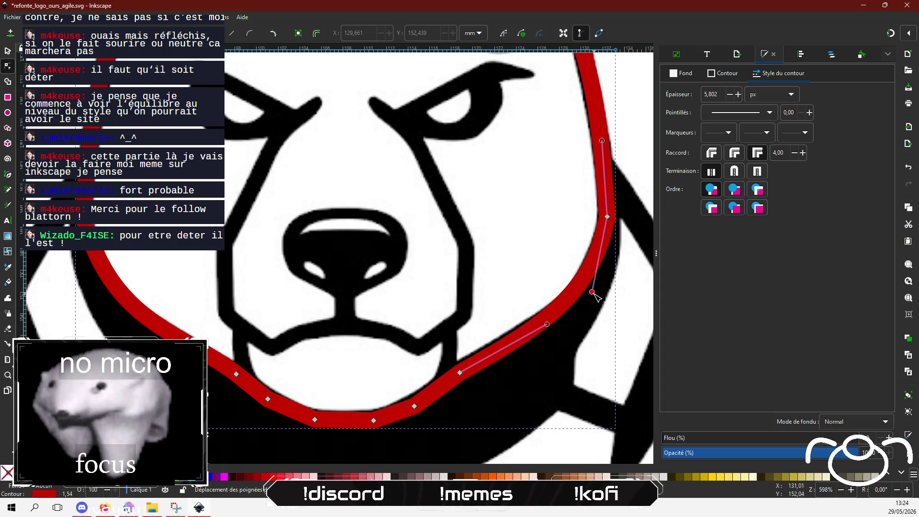
mouse_move(548, 325)
left_mouse_down()
mouse_move(558, 332)
mouse_move(510, 344)
left_mouse_up()
left_click_drag(594, 293, 596, 307)
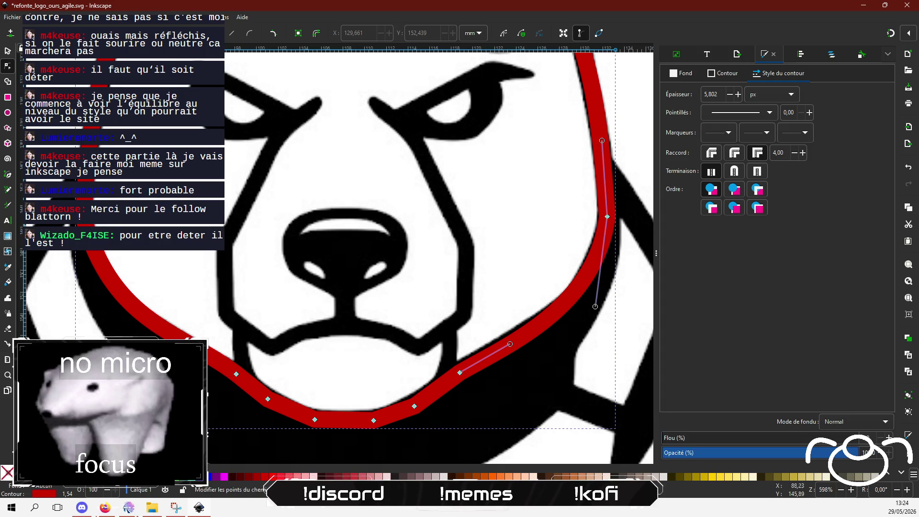
left_click(83, 227)
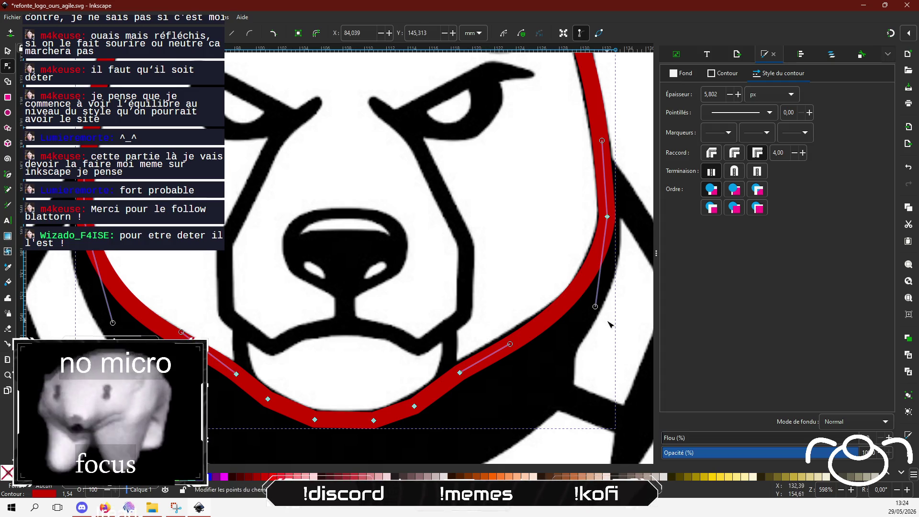
mouse_move(594, 306)
left_mouse_down()
mouse_move(583, 327)
mouse_move(588, 315)
left_mouse_up()
left_click_drag(510, 344, 506, 338)
scroll(378, 335, "up", 4)
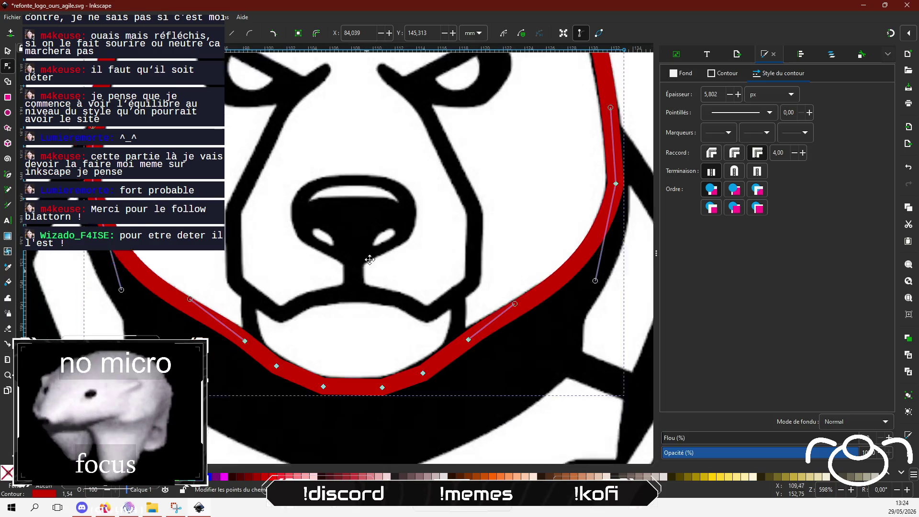
mouse_move(378, 367)
left_mouse_down()
mouse_move(364, 297)
mouse_move(397, 192)
mouse_move(382, 329)
left_mouse_up()
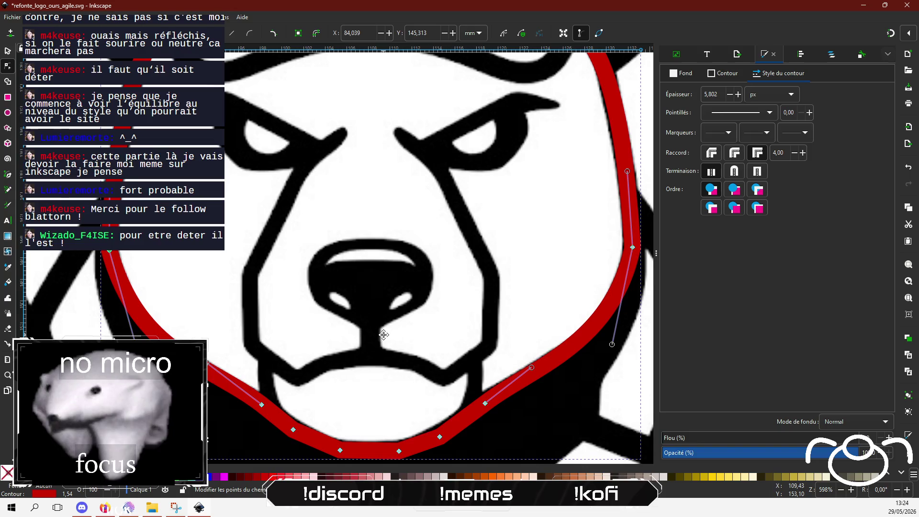
mouse_move(353, 133)
left_mouse_down()
mouse_move(364, 331)
mouse_move(363, 299)
left_mouse_up()
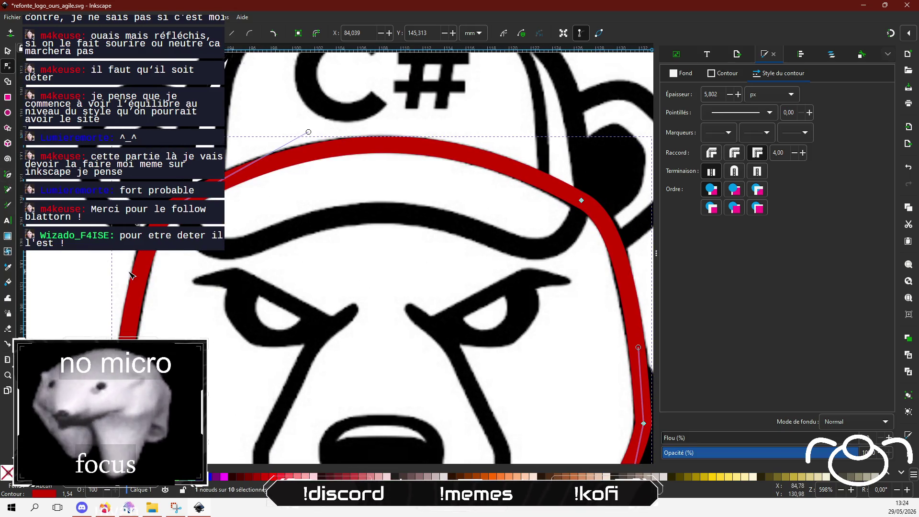
scroll(357, 270, "up", 4)
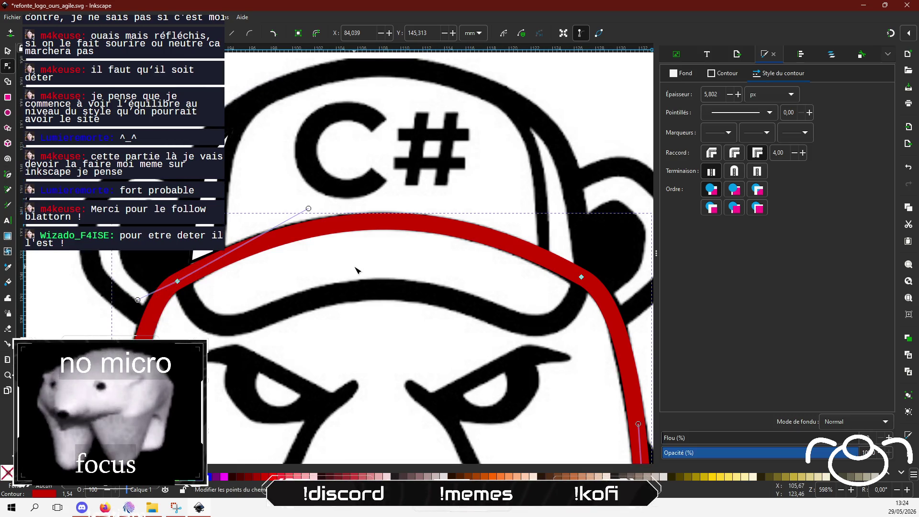
- Draw a small closed path with the Pen tool beside the left end of the cap brim
left_click(8, 51)
left_click(206, 256)
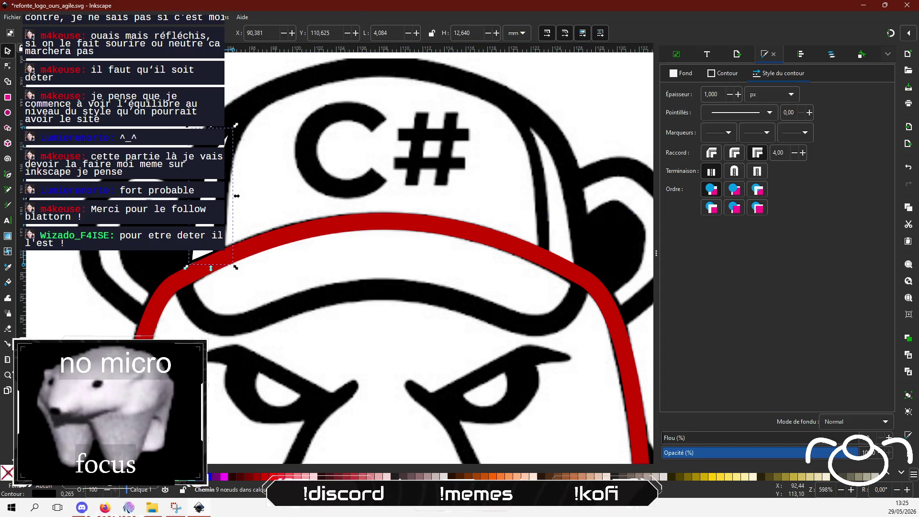
key("Escape")
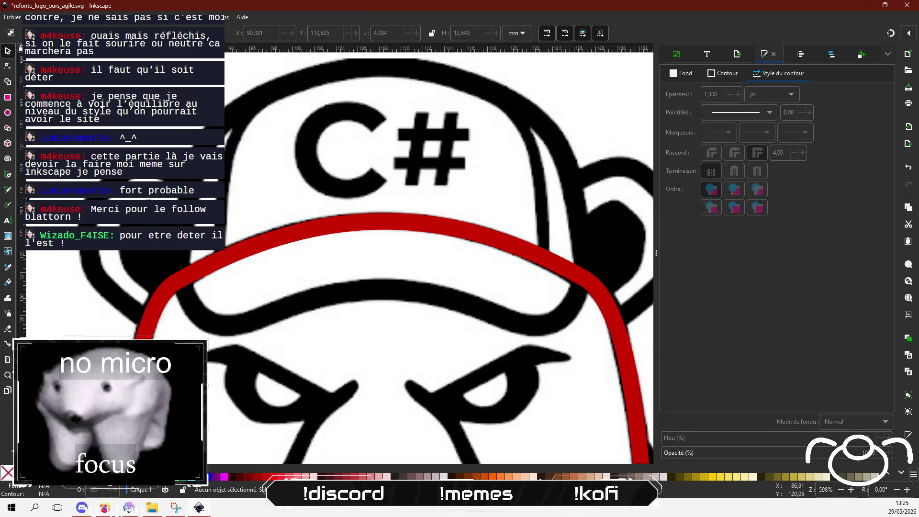
left_click(8, 175)
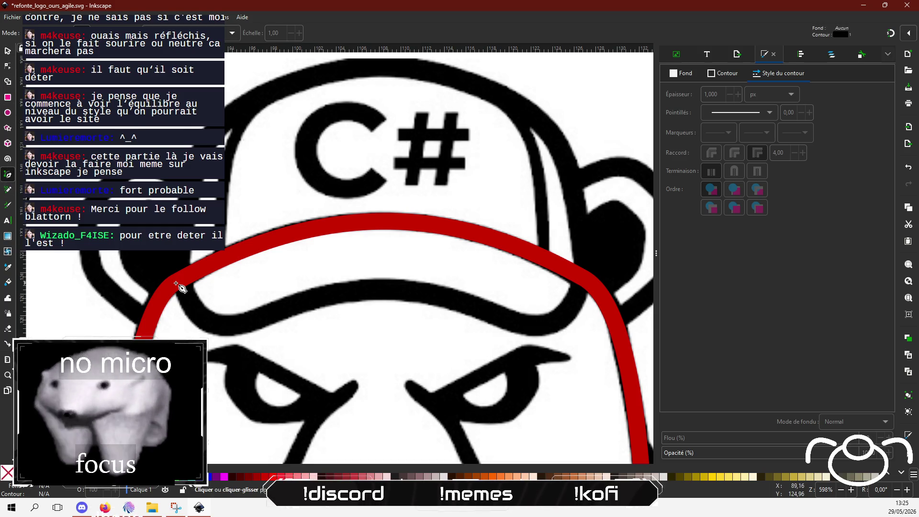
left_click(147, 319)
left_click(96, 275)
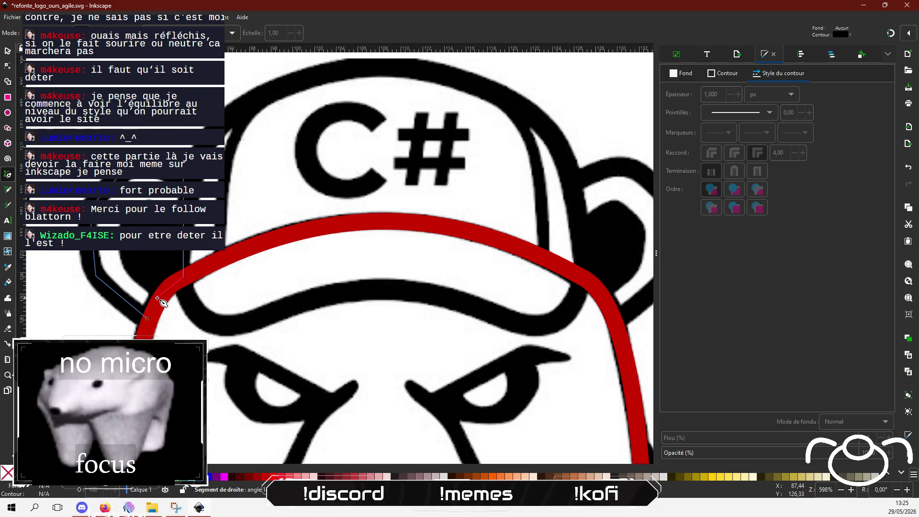
left_click(147, 319)
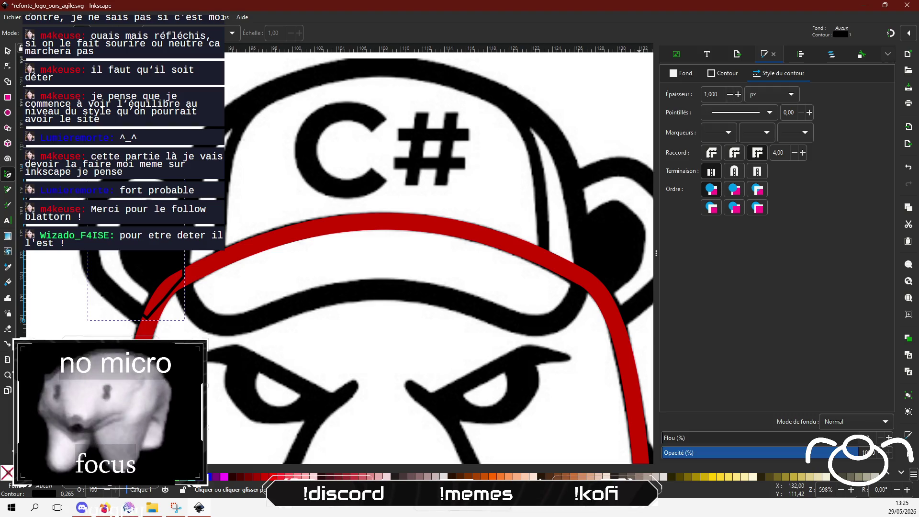
left_click(714, 94)
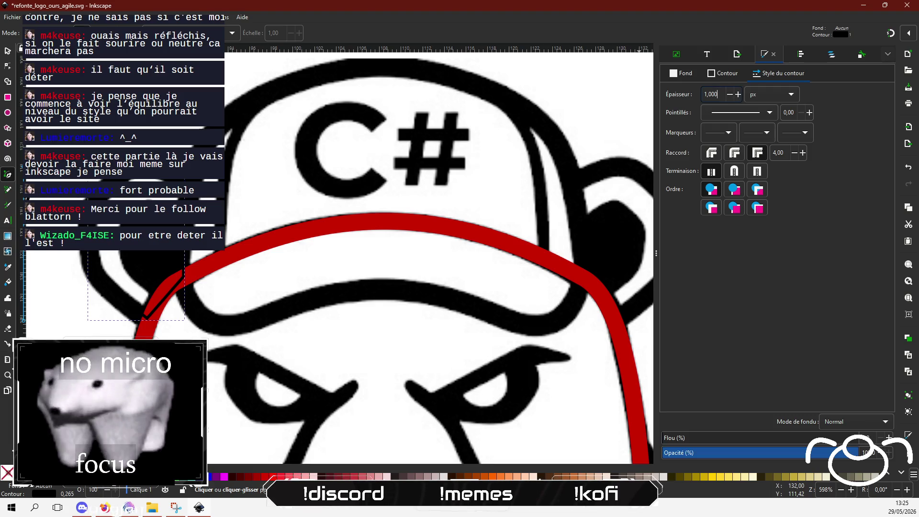
- Give the small path the head outline's 5.802 px stroke width and a red stroke colour
left_click(8, 51)
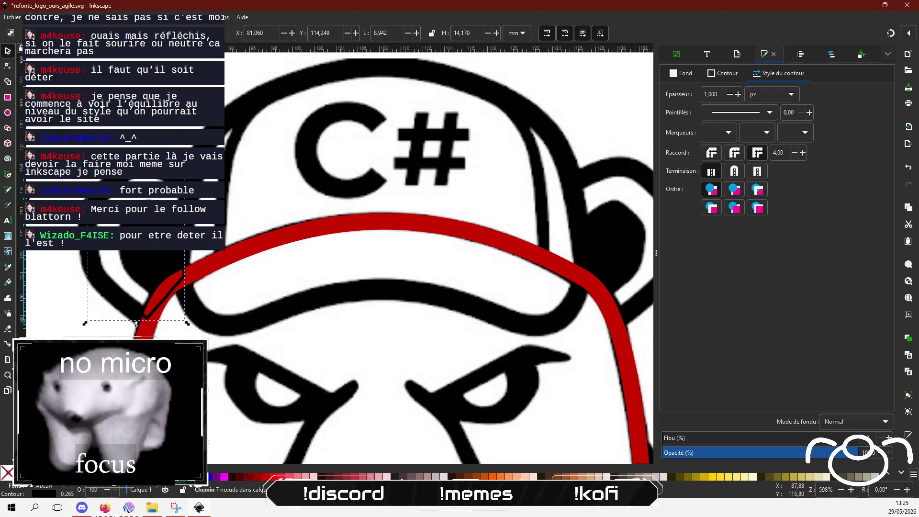
left_click(391, 220)
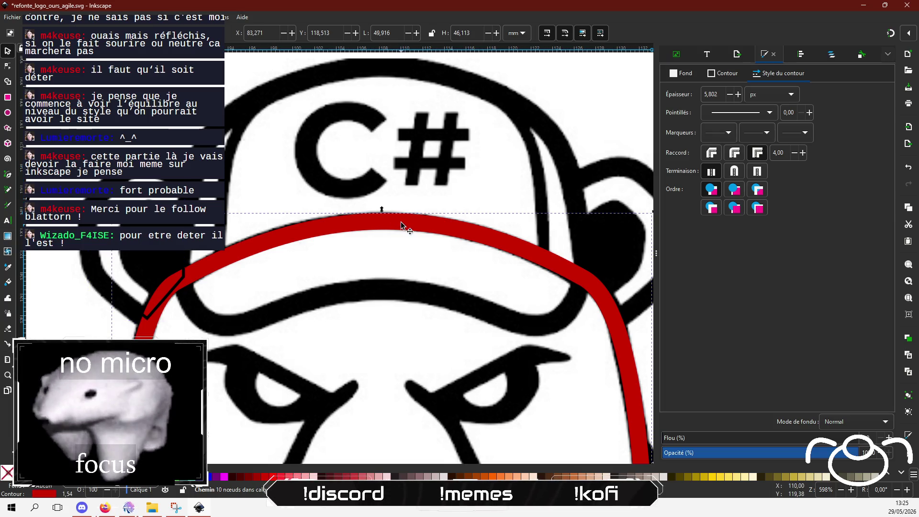
triple_click(710, 94)
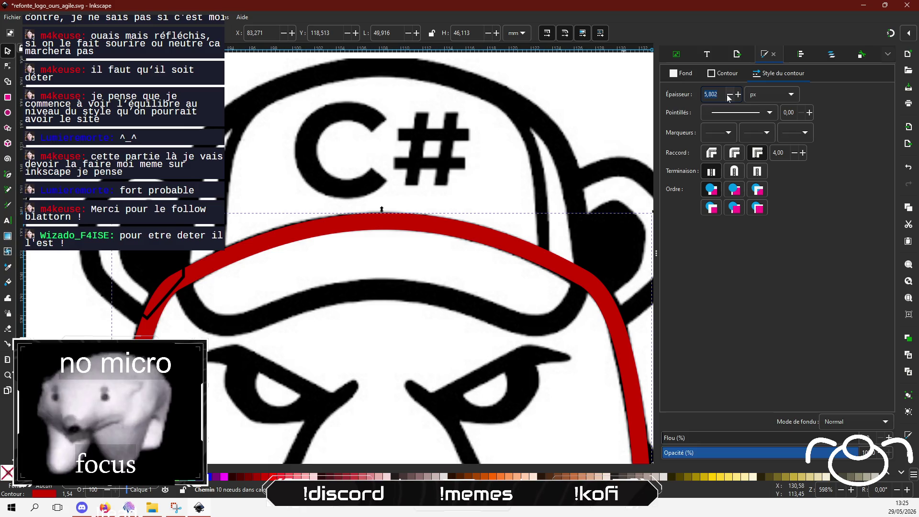
key("Escape")
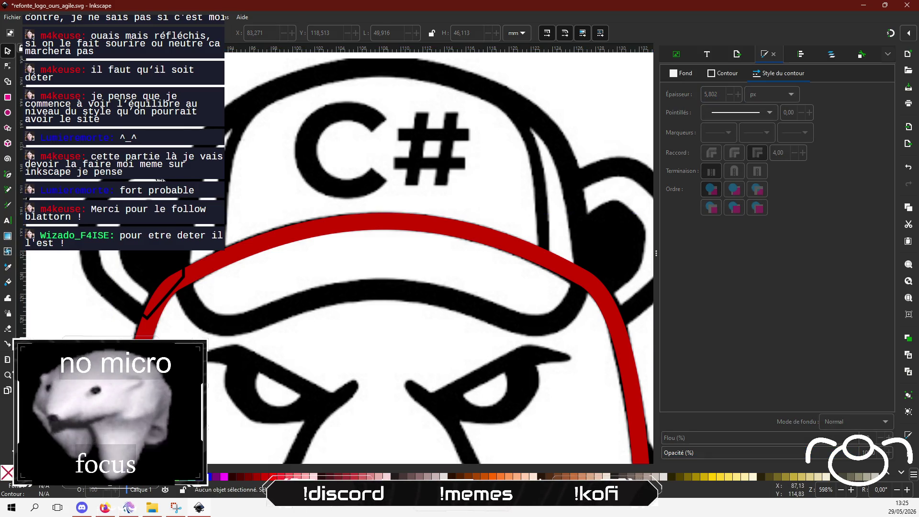
left_click(164, 179)
triple_click(710, 95)
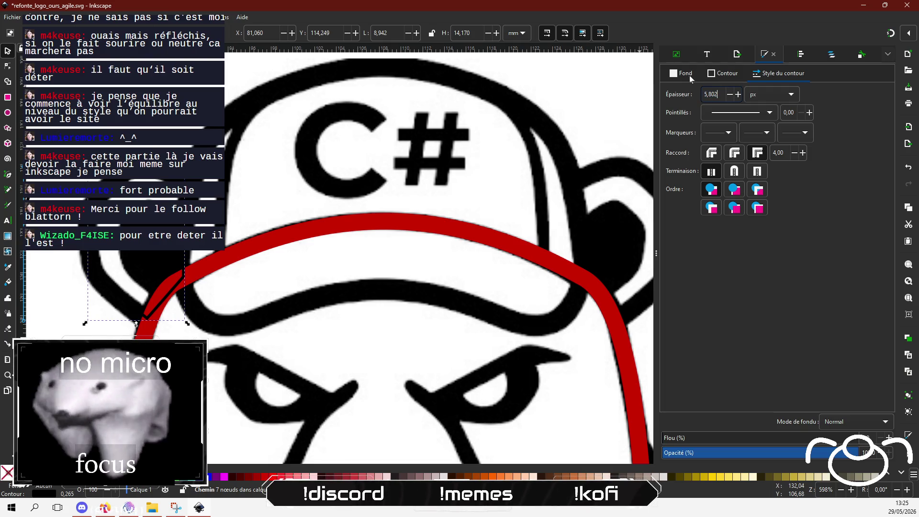
left_click(720, 73)
mouse_move(846, 179)
left_mouse_down()
mouse_move(729, 185)
mouse_move(751, 180)
left_mouse_up()
left_click(811, 162)
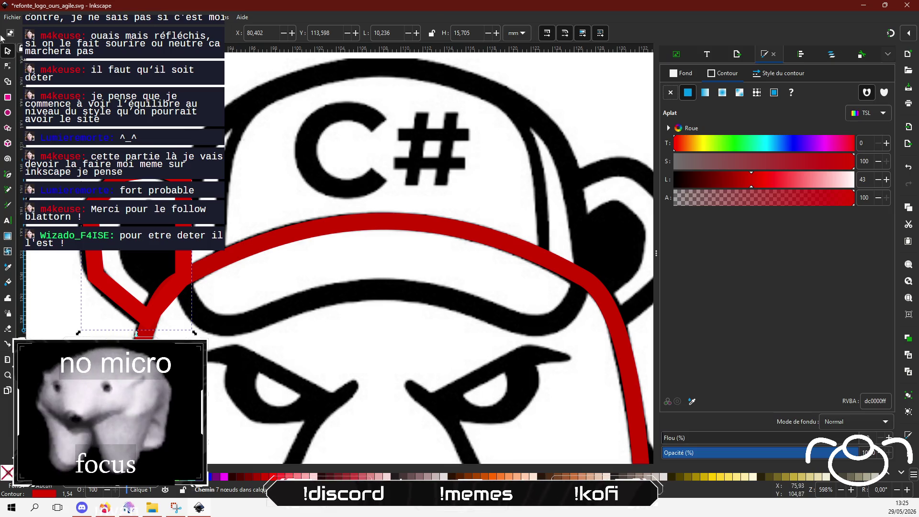
left_click(7, 66)
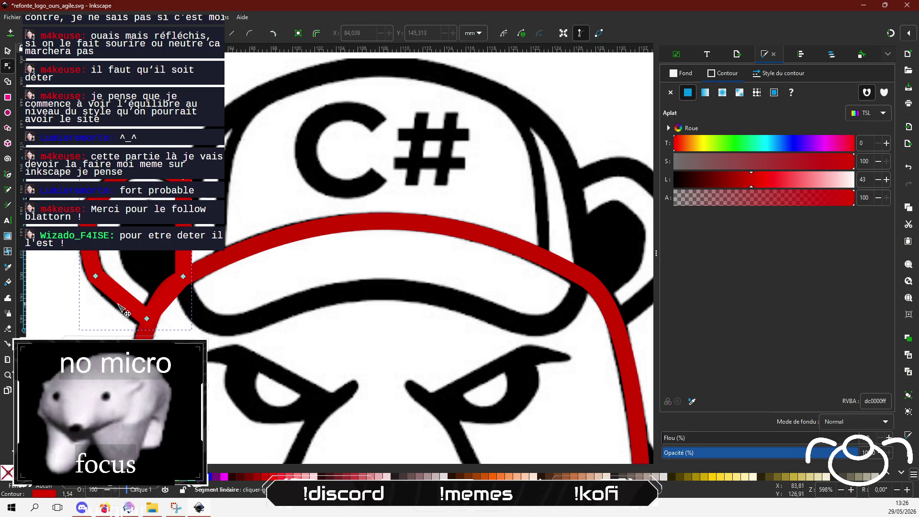
- Lower the small red path's bottom point slightly so it meets the head outline
left_click_drag(147, 320, 145, 324)
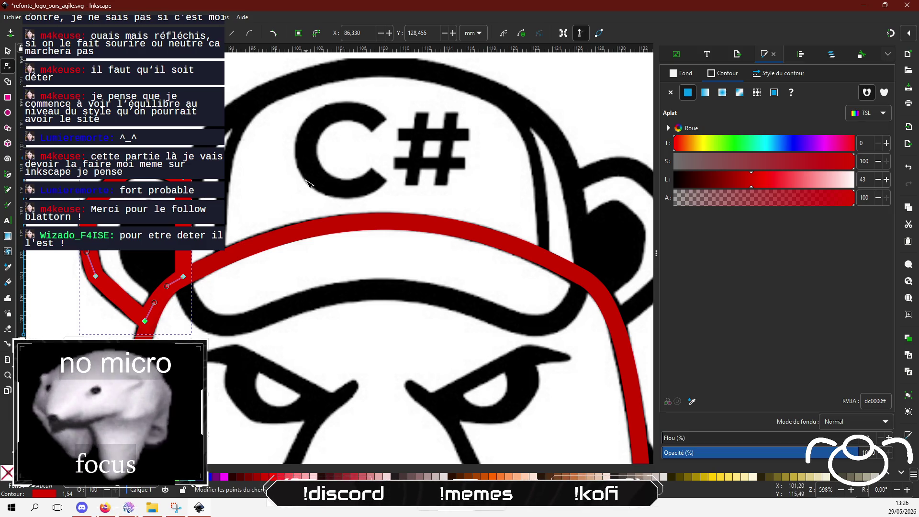
scroll(490, 258, "right", 1)
mouse_move(490, 258)
left_mouse_down()
mouse_move(486, 217)
mouse_move(486, 281)
left_mouse_up()
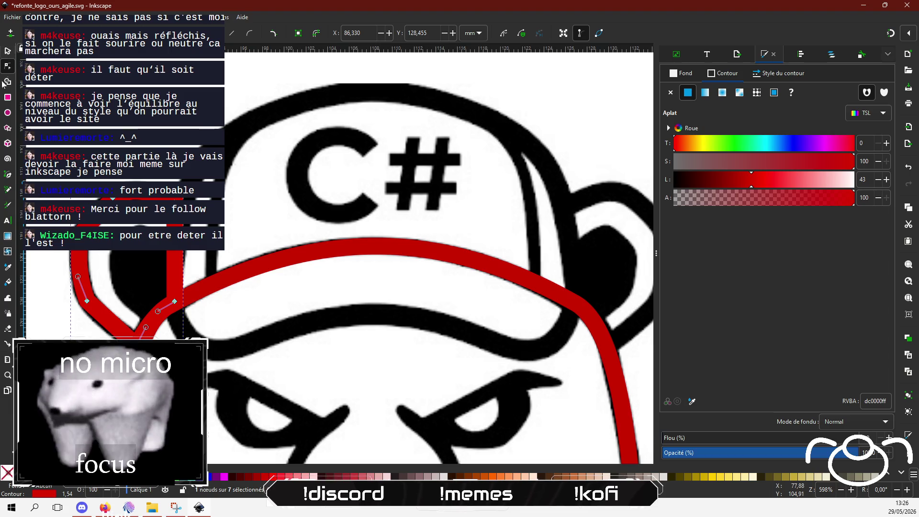
left_click(8, 175)
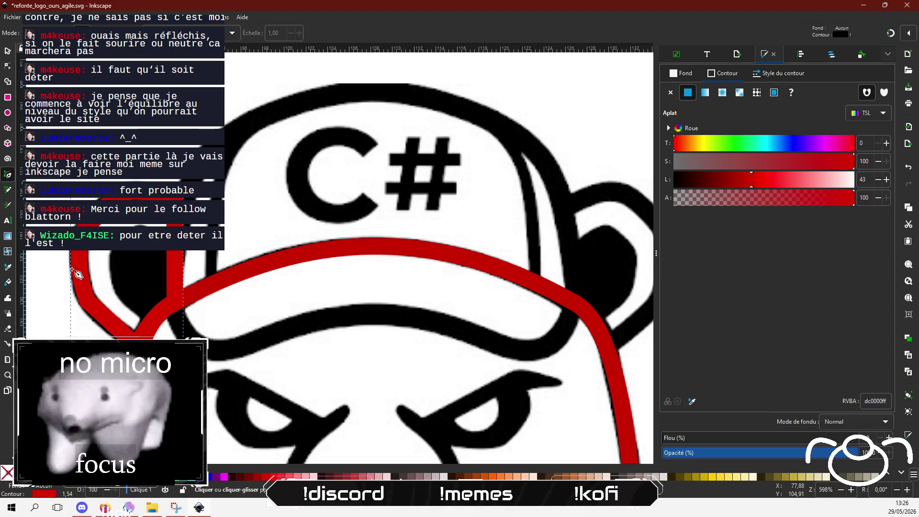
- Trace a closed six-point polygon along the brim bottom, right brim end and crown top
left_click(171, 304)
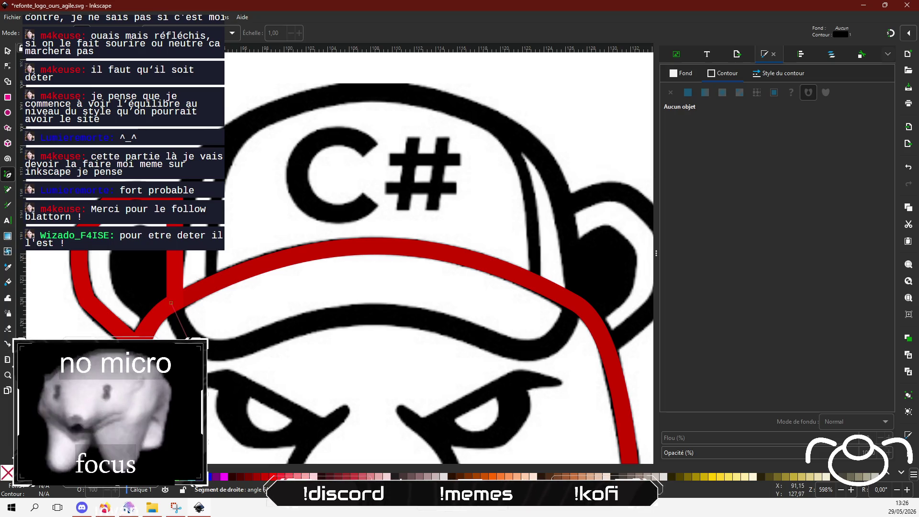
left_click(280, 330)
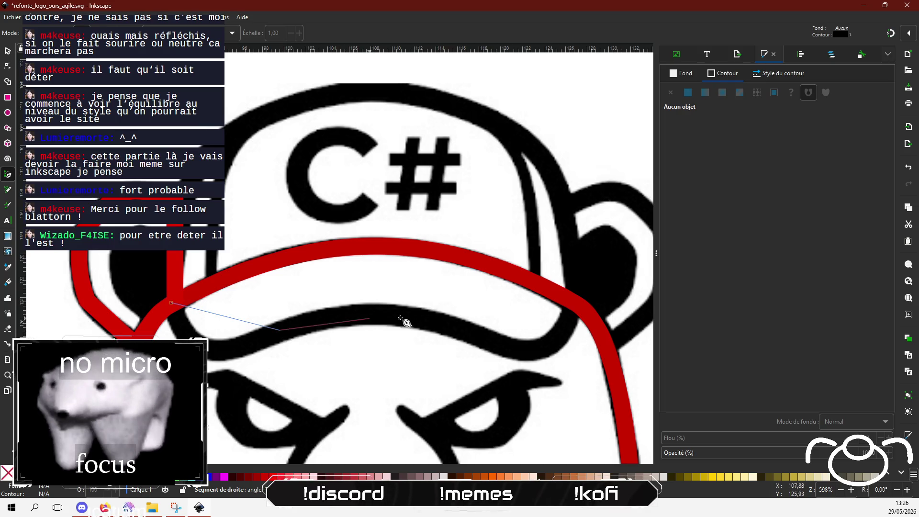
left_click(454, 325)
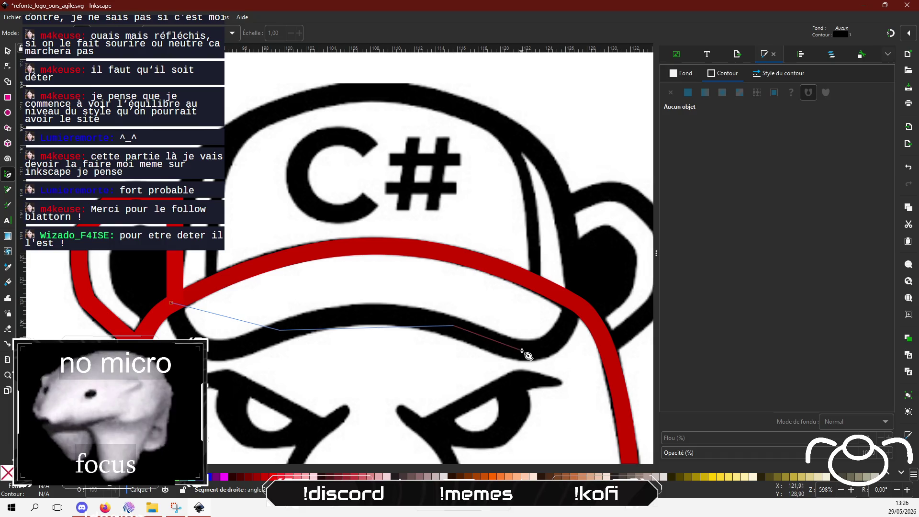
left_click(576, 303)
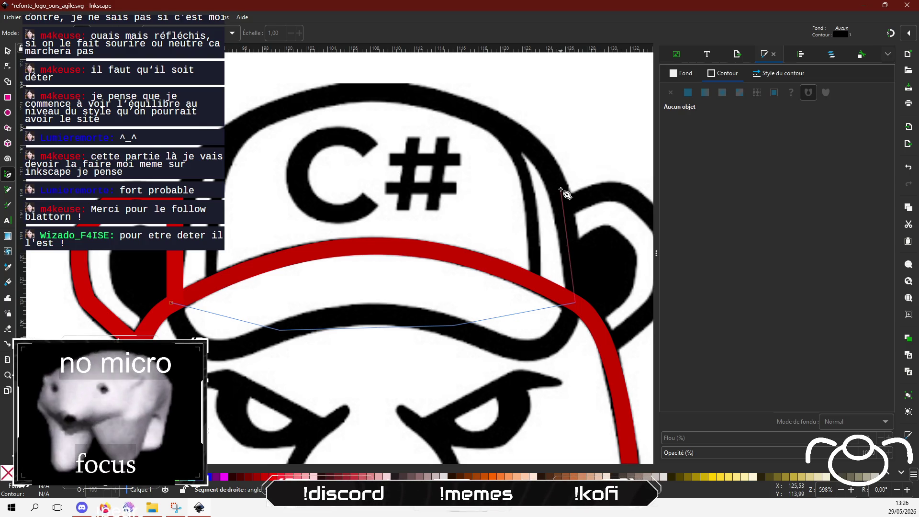
left_click(416, 94)
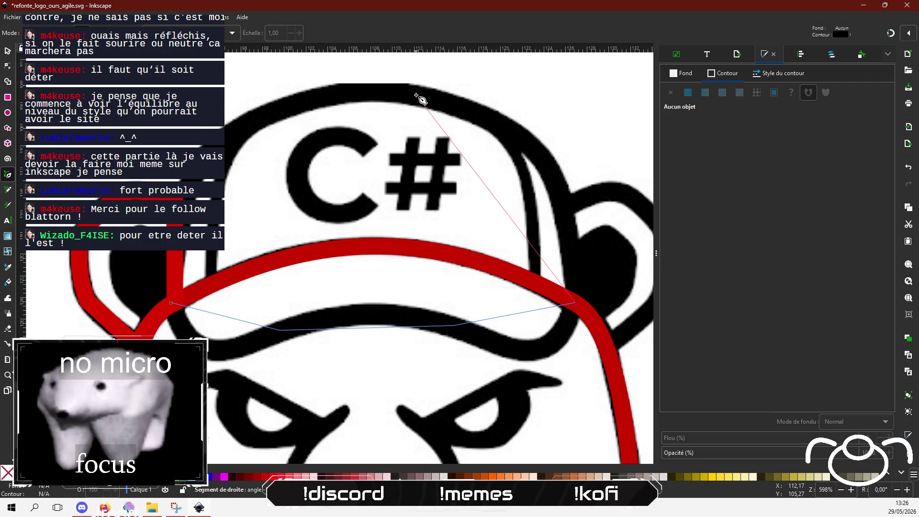
left_click(339, 94)
left_click(171, 302)
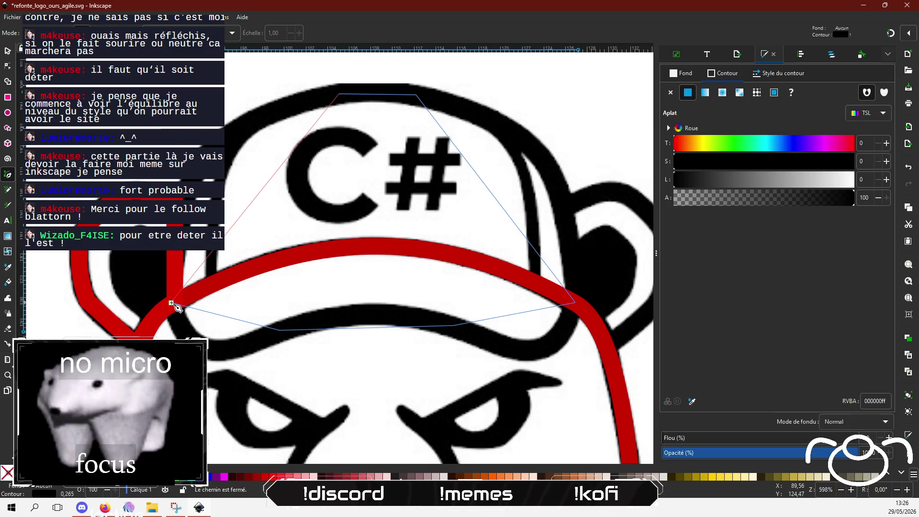
left_click(785, 73)
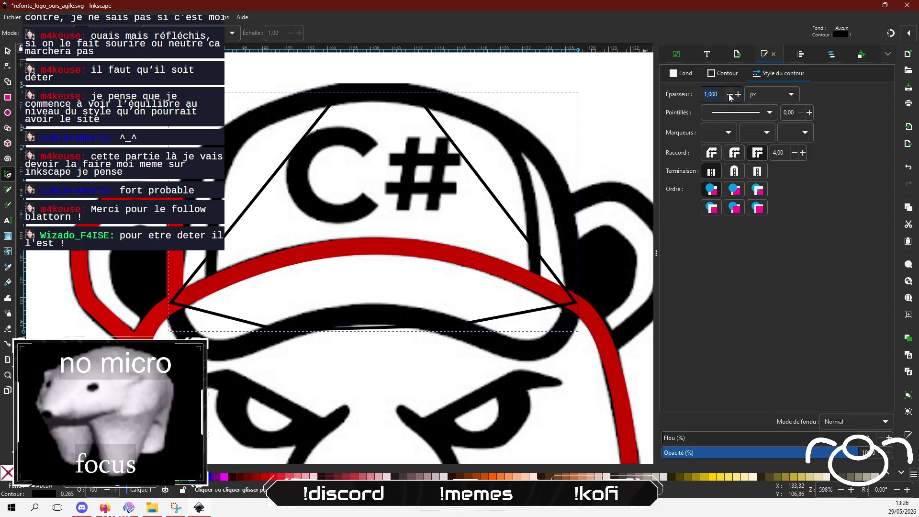
- Give the cap polygon the thicker stroke width and deep red colour c11313ff
left_click(721, 73)
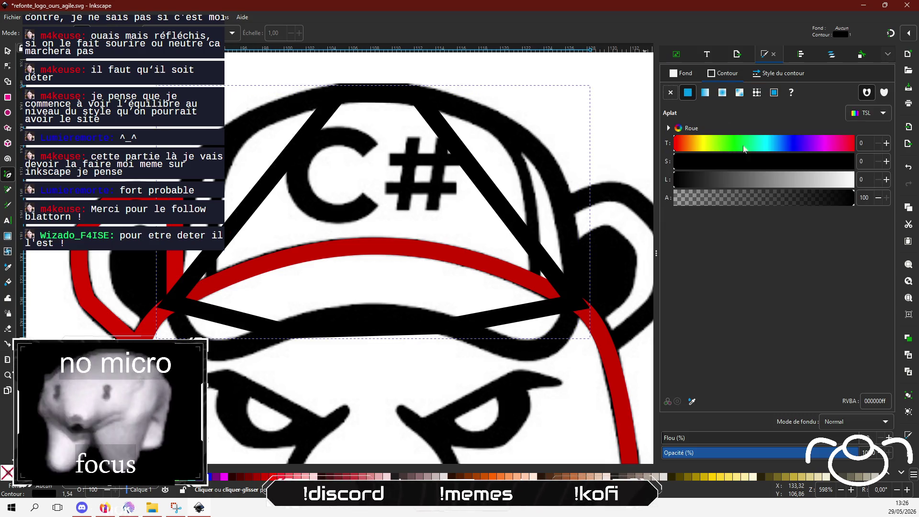
left_click(852, 179)
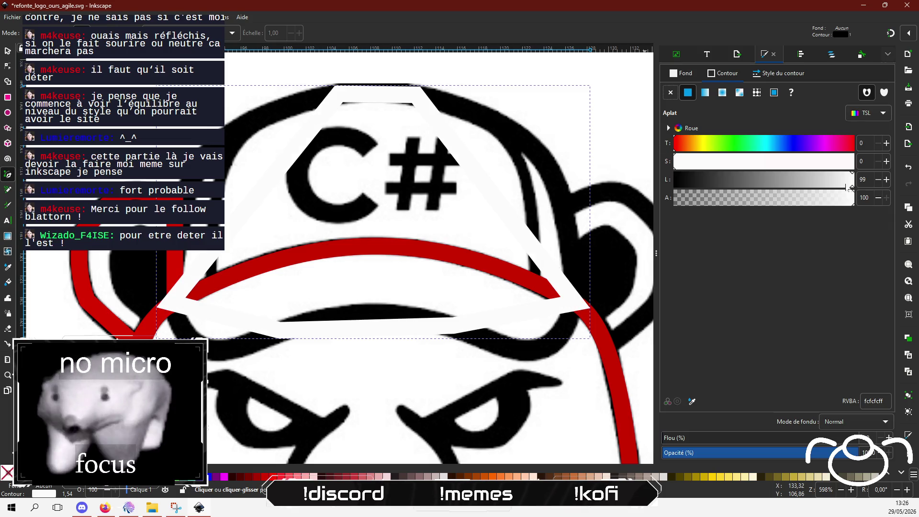
left_click(822, 166)
left_click(748, 182)
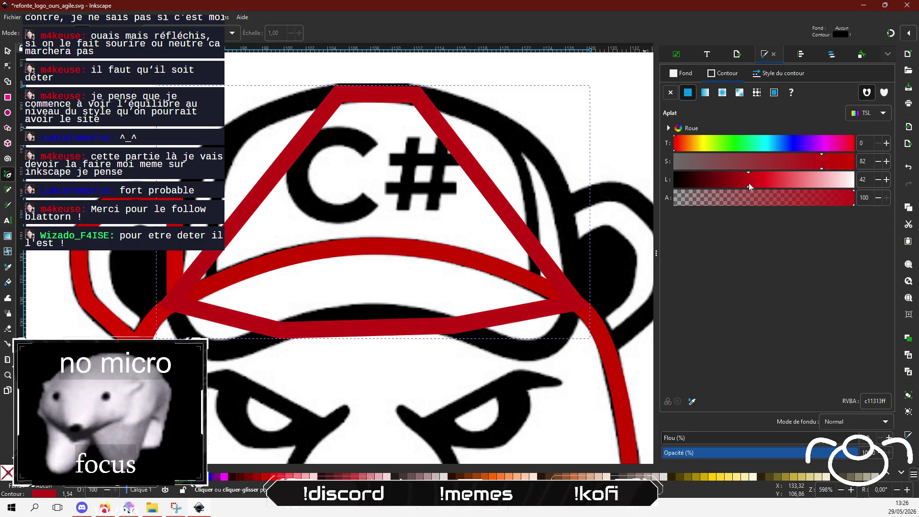
left_click(8, 67)
- Bend the red outline's left, right and bottom segments into curves along the crown and brim edges
left_click_drag(268, 191, 232, 139)
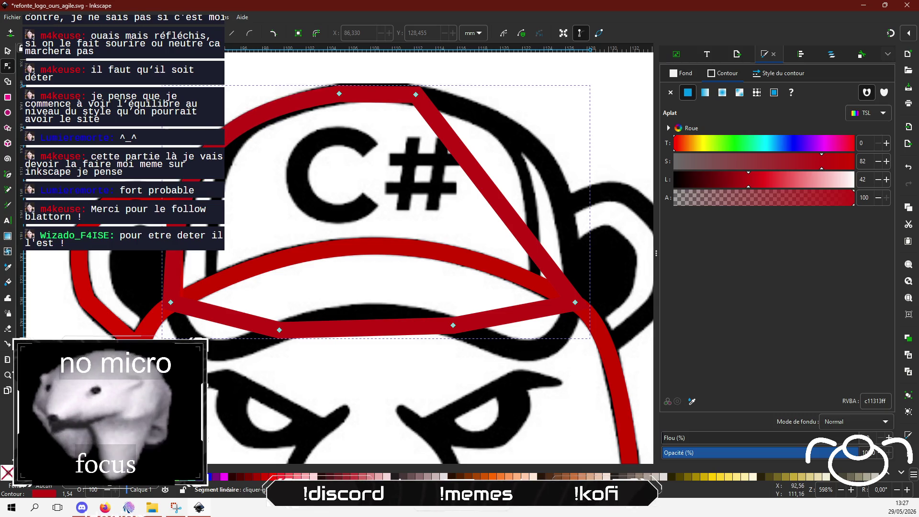
left_click_drag(485, 183, 541, 157)
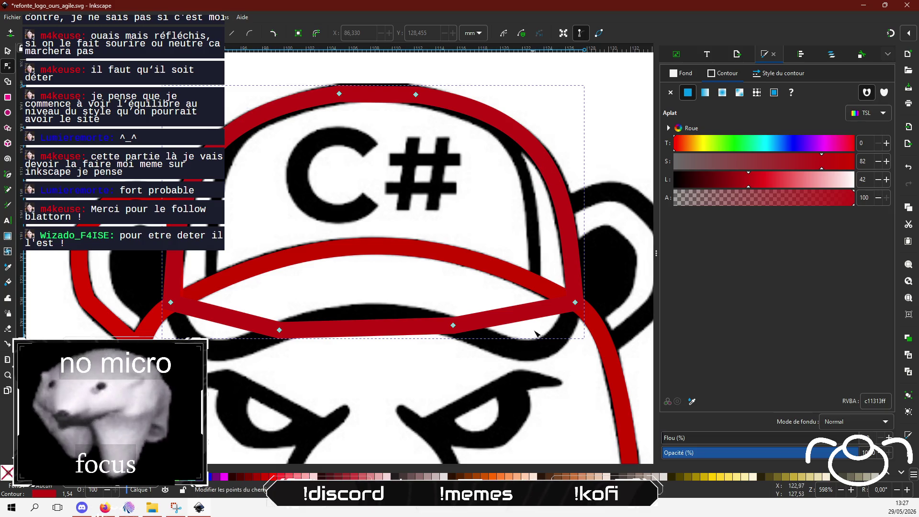
mouse_move(524, 318)
left_mouse_down()
mouse_move(539, 359)
mouse_move(531, 357)
left_mouse_up()
left_click_drag(163, 312, 211, 354)
left_click_drag(378, 330, 367, 317)
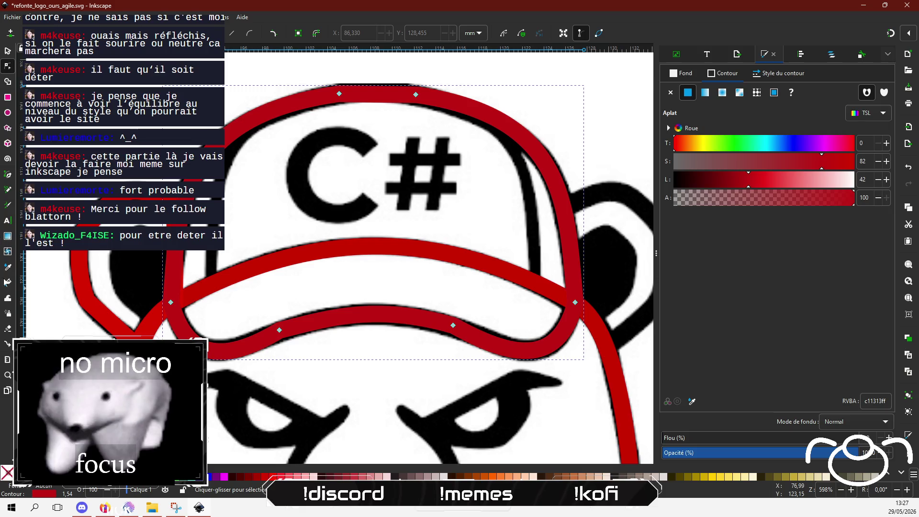
- Draw a freehand line from the brim's left end to the cap top, then undo it
left_click(8, 189)
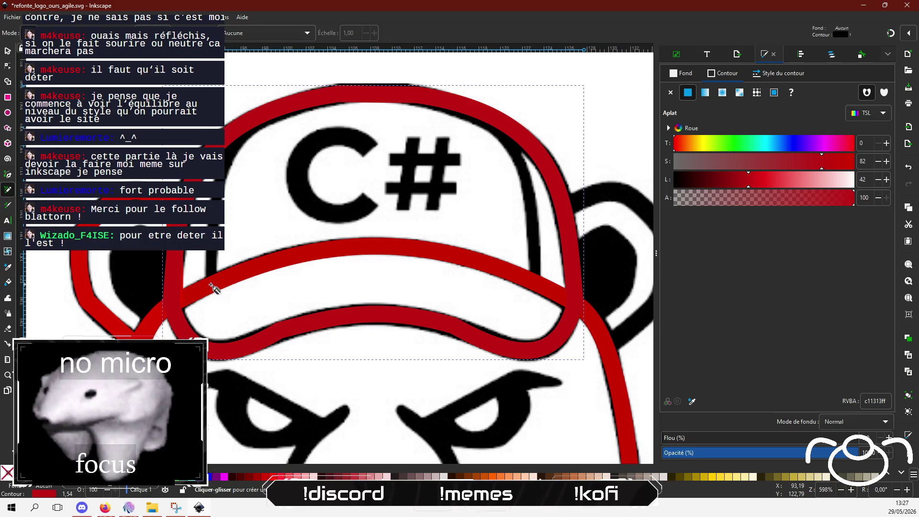
left_click(224, 268)
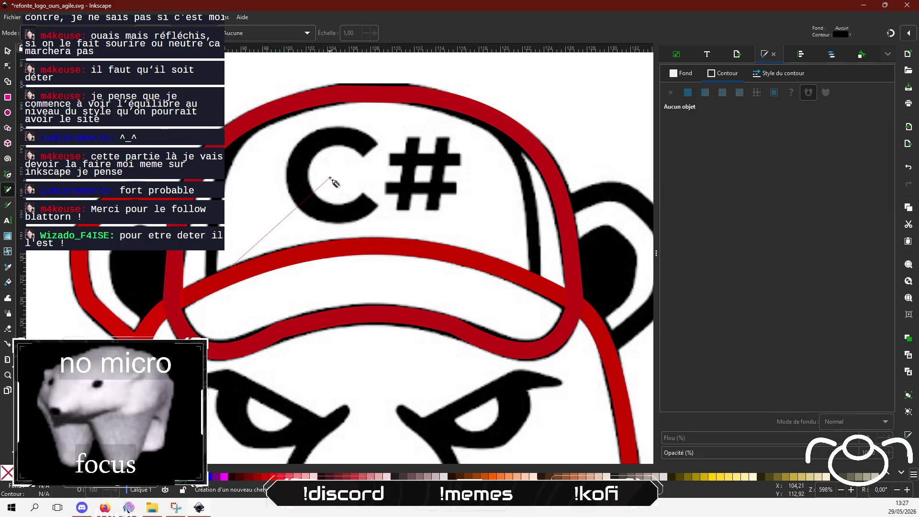
double_click(372, 98)
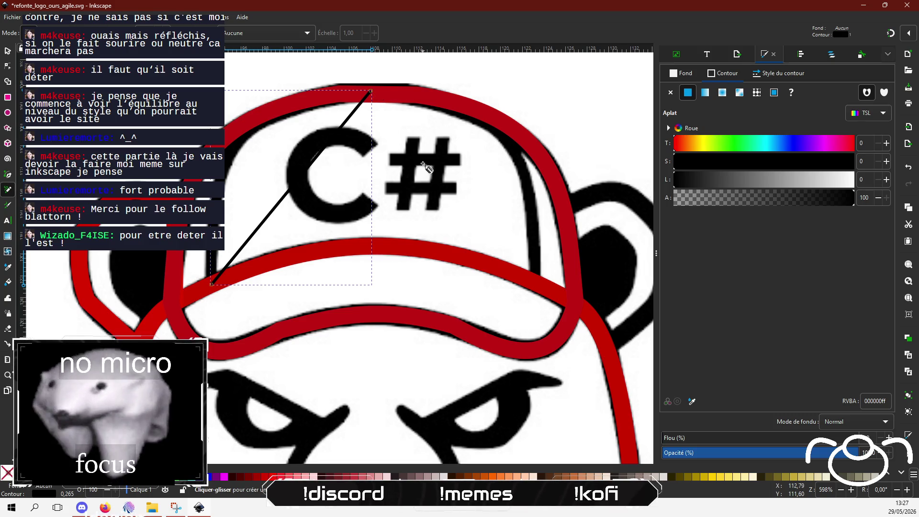
key("ctrl+z")
- Draw a closed four-corner path with the Pen tool around the C# crown, from brim to top
left_click(7, 174)
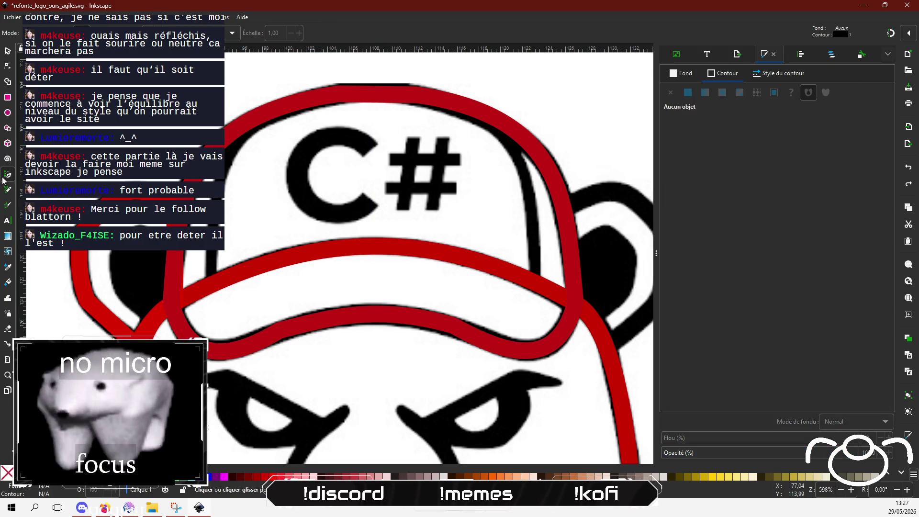
left_click(211, 286)
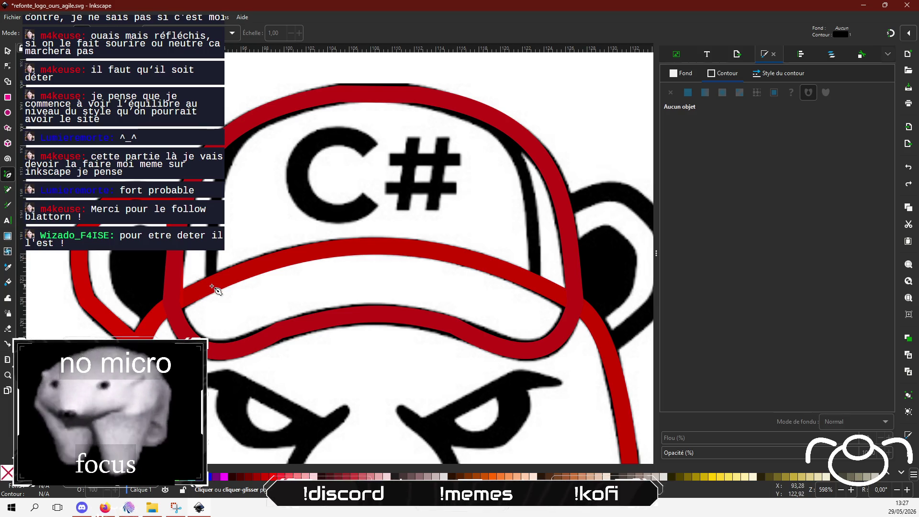
left_click(344, 93)
left_click(409, 92)
left_click(534, 282)
left_click(212, 285)
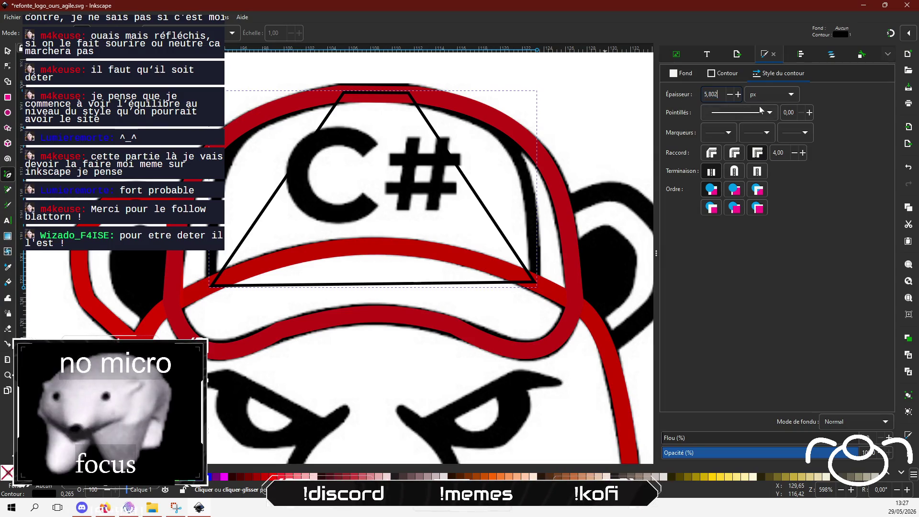
left_click(725, 73)
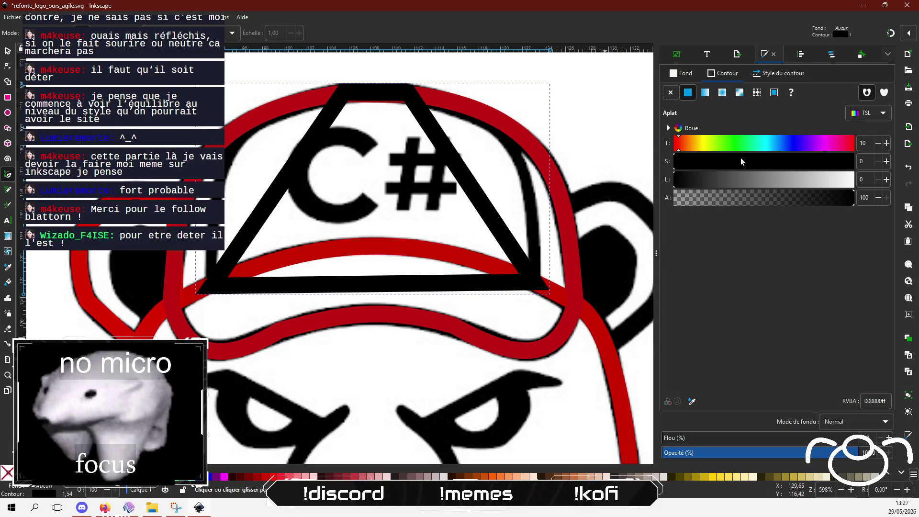
- Make the crown path's stroke bright red (eb330c) and curve its left side outward
left_click(793, 168)
mouse_move(796, 175)
left_mouse_down()
mouse_move(742, 179)
mouse_move(838, 163)
left_mouse_up()
left_click(760, 177)
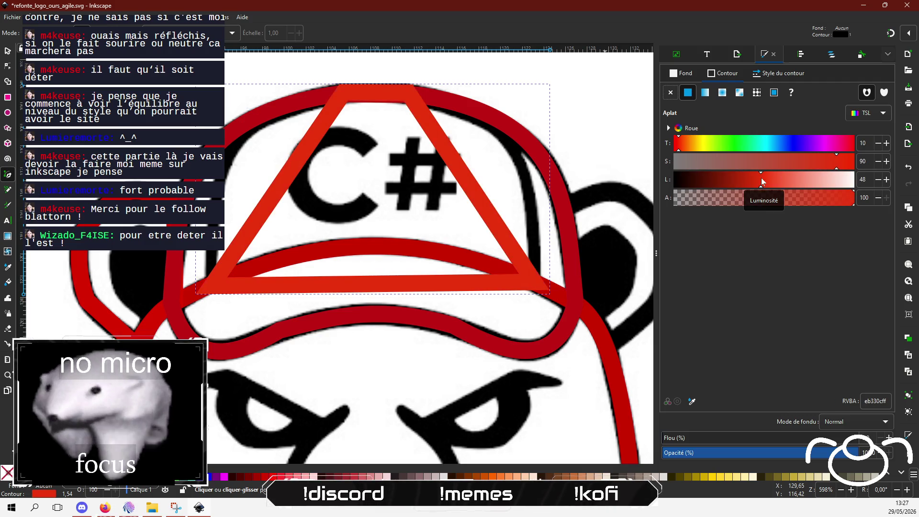
left_click(7, 66)
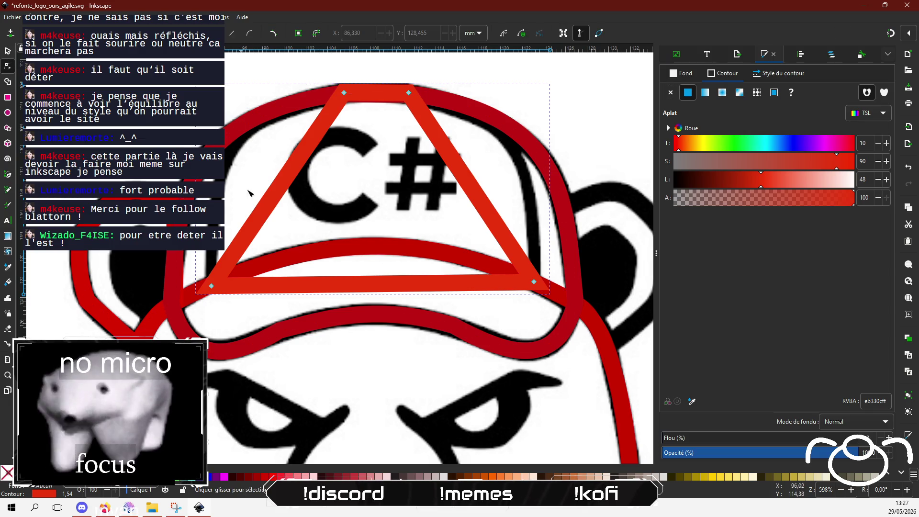
mouse_move(278, 195)
left_mouse_down()
mouse_move(249, 183)
mouse_move(230, 158)
left_mouse_up()
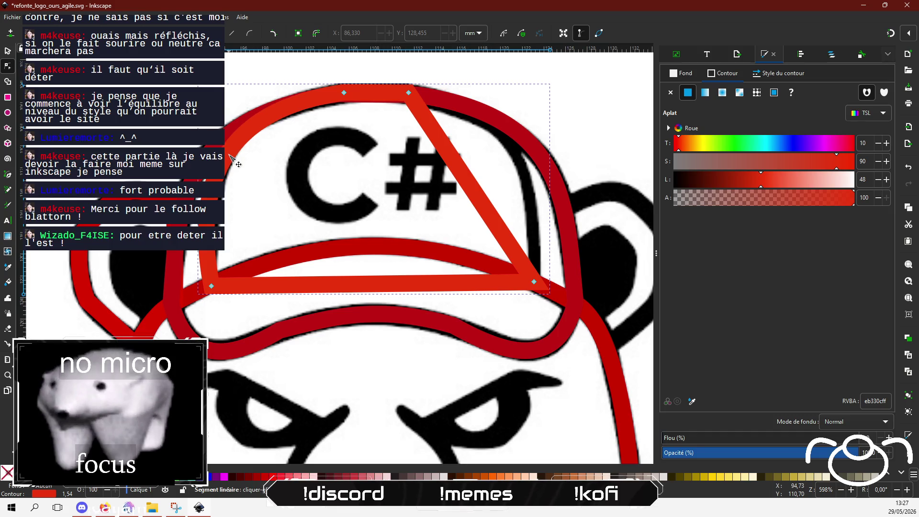
- Adjust the crown outline's bottom-left and top-left corners onto the crown's edge
left_click(211, 286)
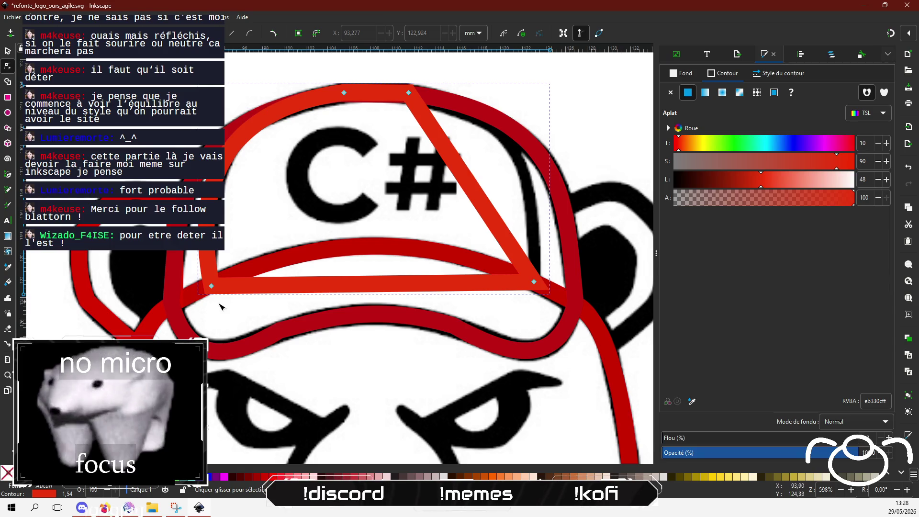
left_click(213, 287)
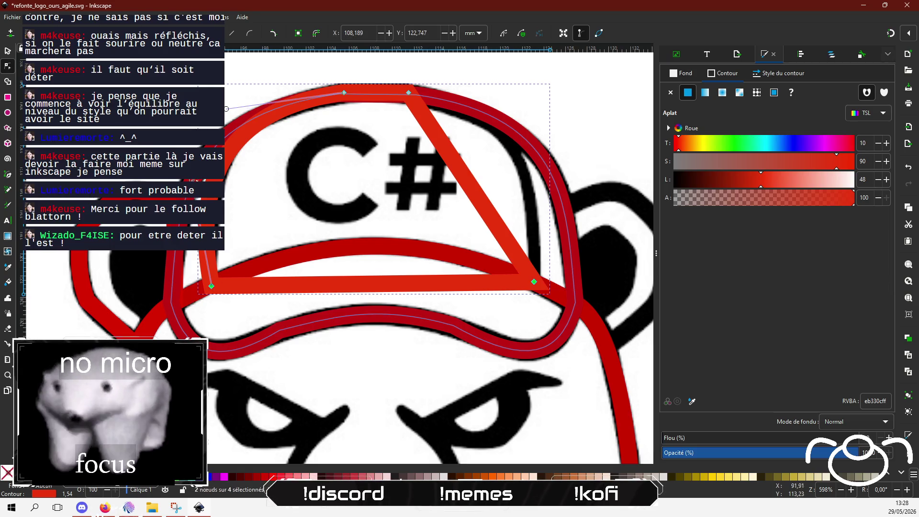
mouse_move(214, 287)
left_mouse_down()
mouse_move(203, 285)
mouse_move(211, 286)
left_mouse_up()
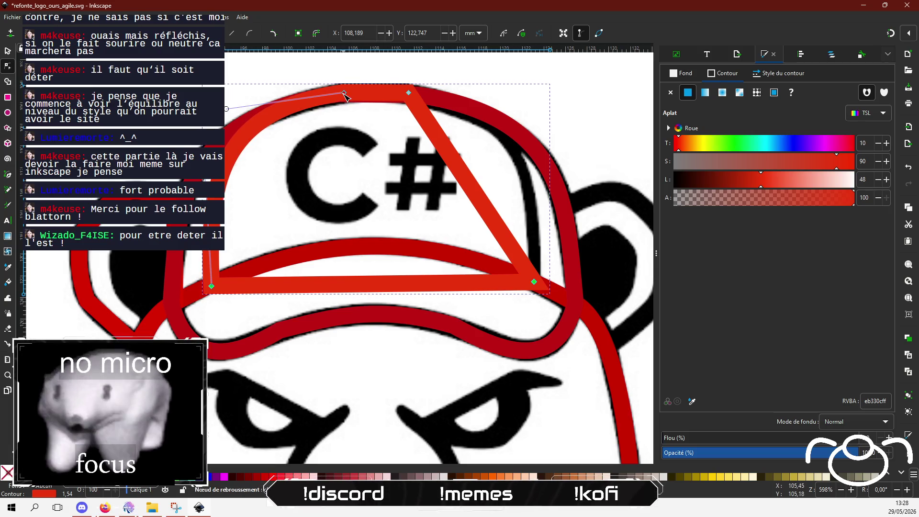
left_click_drag(344, 93, 342, 95)
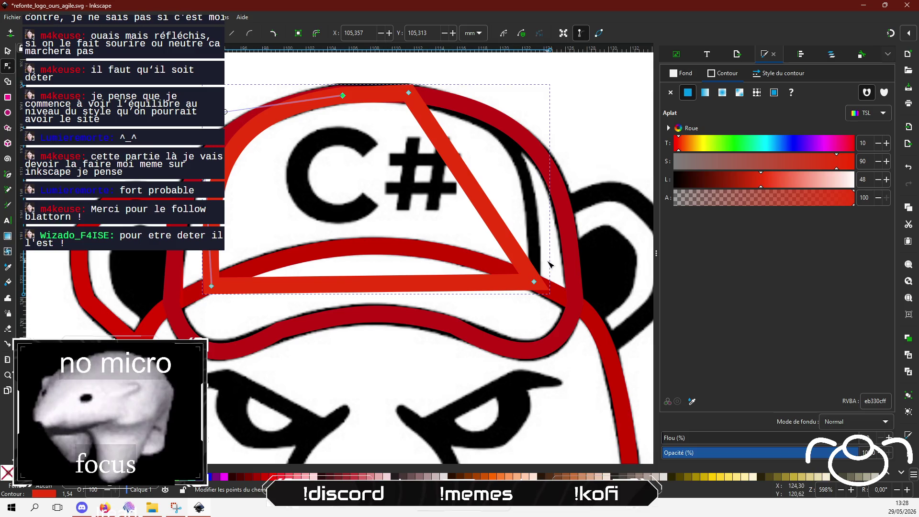
- Curve the outline's right side along the cap edge and arch its bottom edge up along the brim seam
left_click(429, 106)
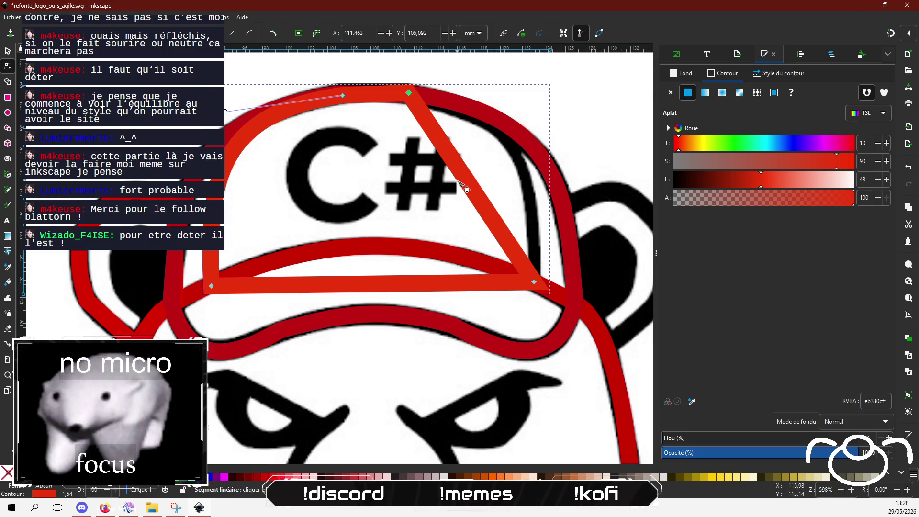
mouse_move(475, 192)
left_mouse_down()
mouse_move(522, 149)
mouse_move(523, 157)
left_mouse_up()
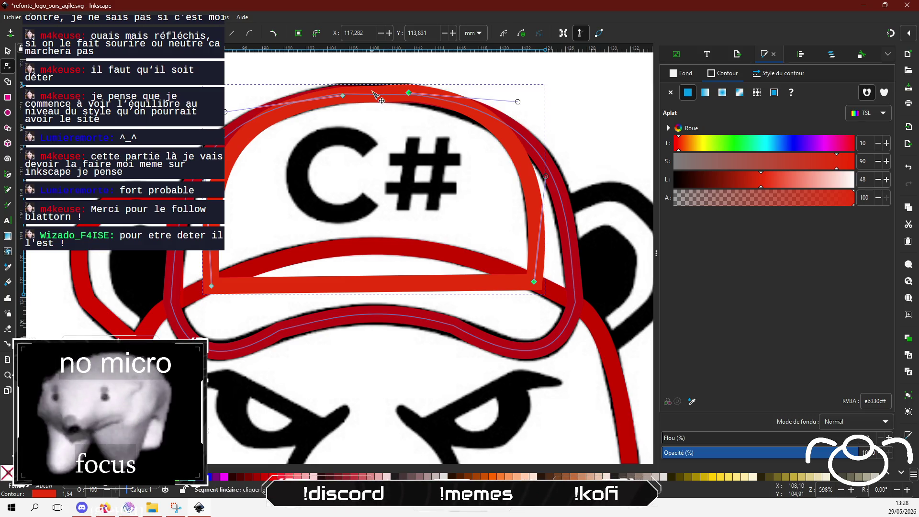
left_click_drag(408, 92, 407, 96)
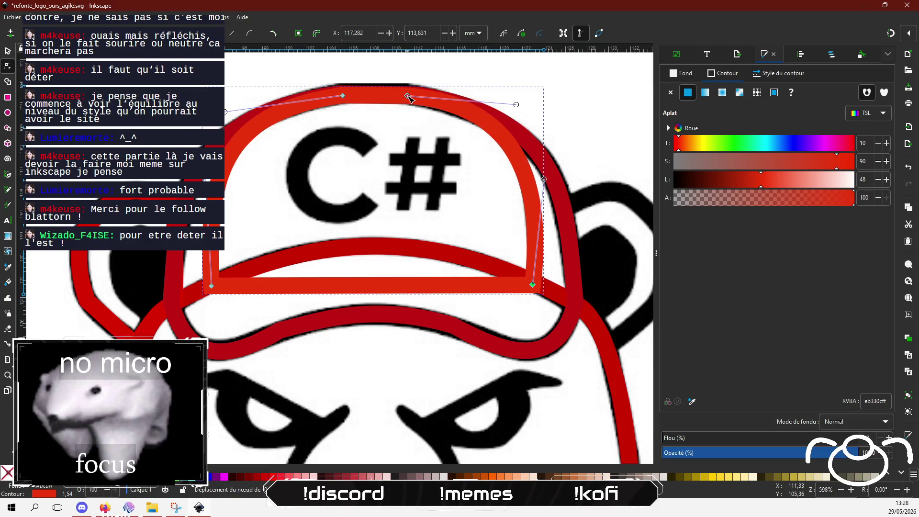
left_click_drag(536, 286, 535, 283)
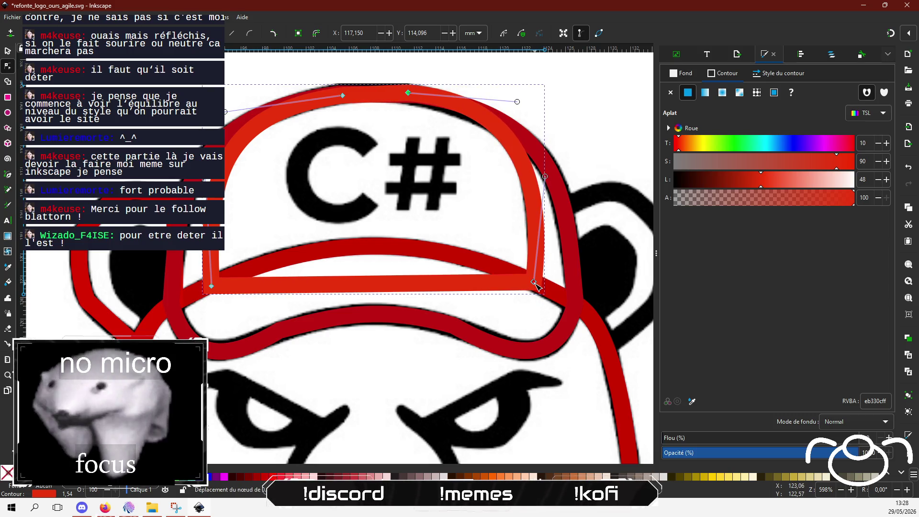
mouse_move(518, 102)
left_mouse_down()
mouse_move(498, 98)
mouse_move(517, 107)
left_mouse_up()
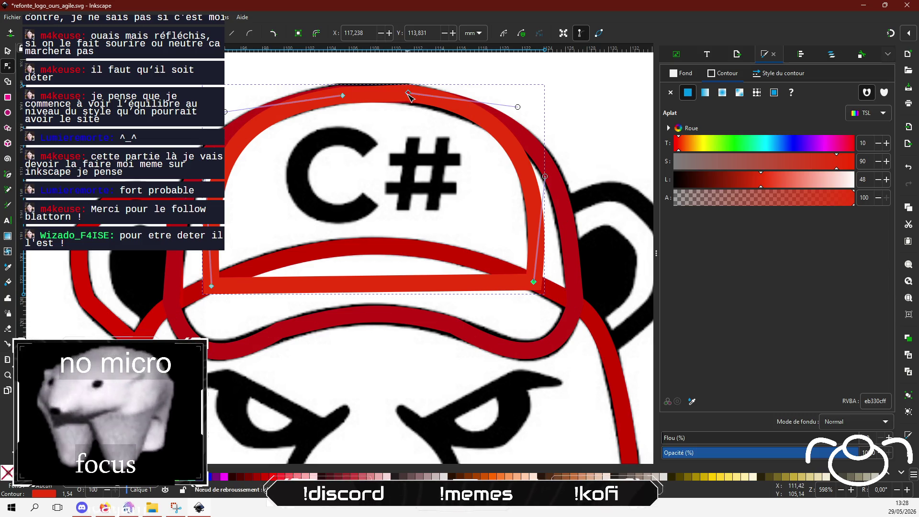
left_click_drag(408, 94, 408, 95)
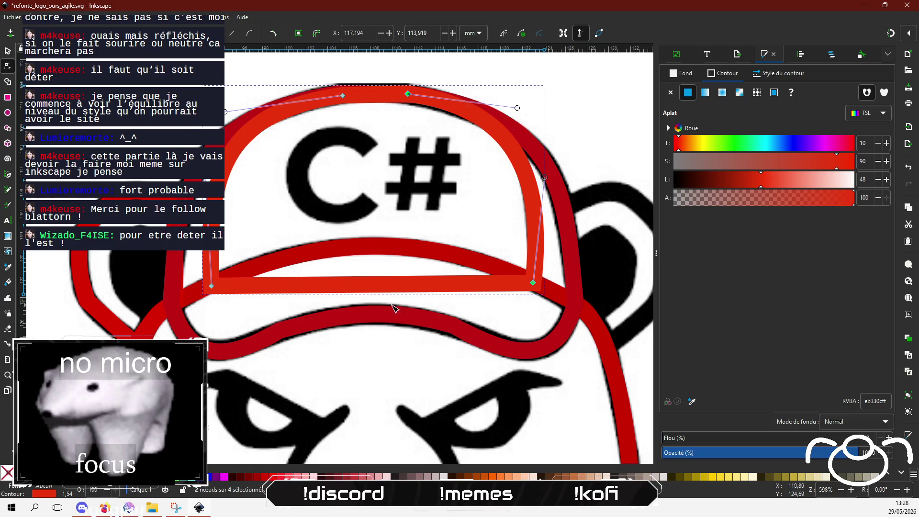
left_click_drag(387, 284, 370, 248)
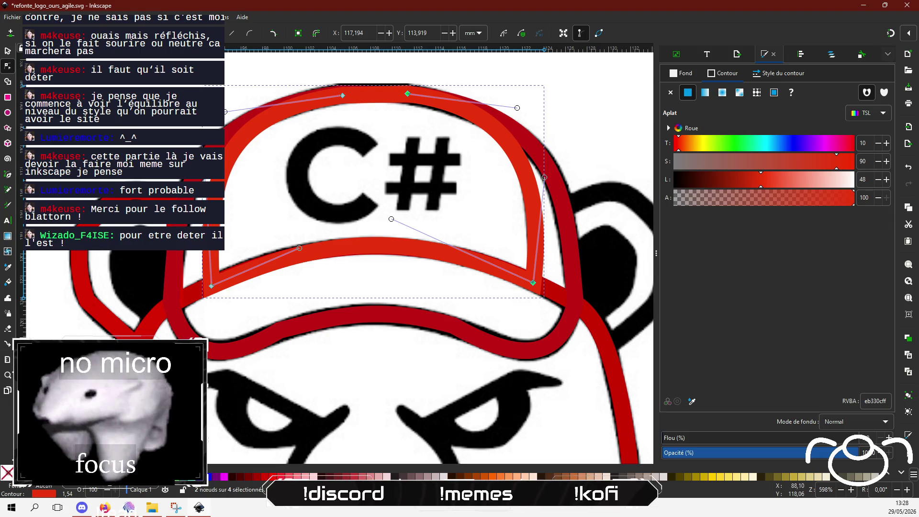
left_click(8, 176)
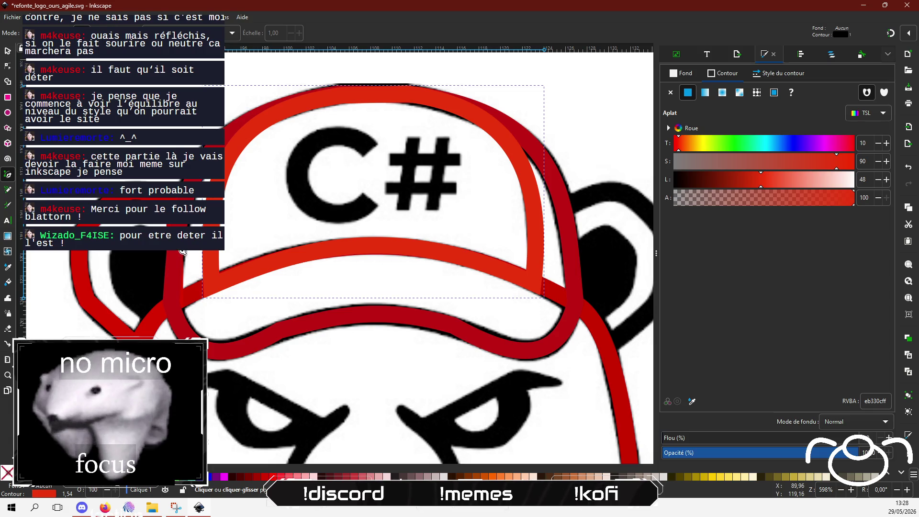
- Draw a small three-point closed path beside the bear's left ear with the Pen tool
left_click(111, 253)
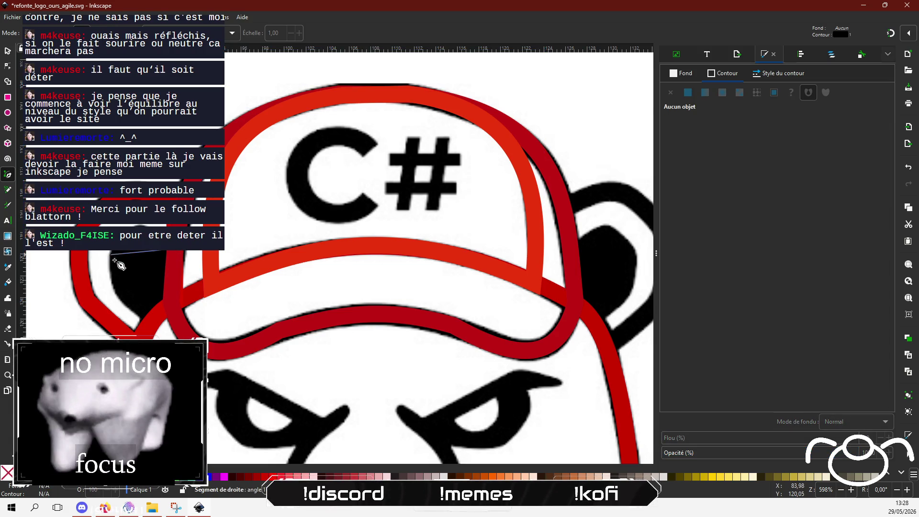
left_click(148, 324)
left_click(181, 251)
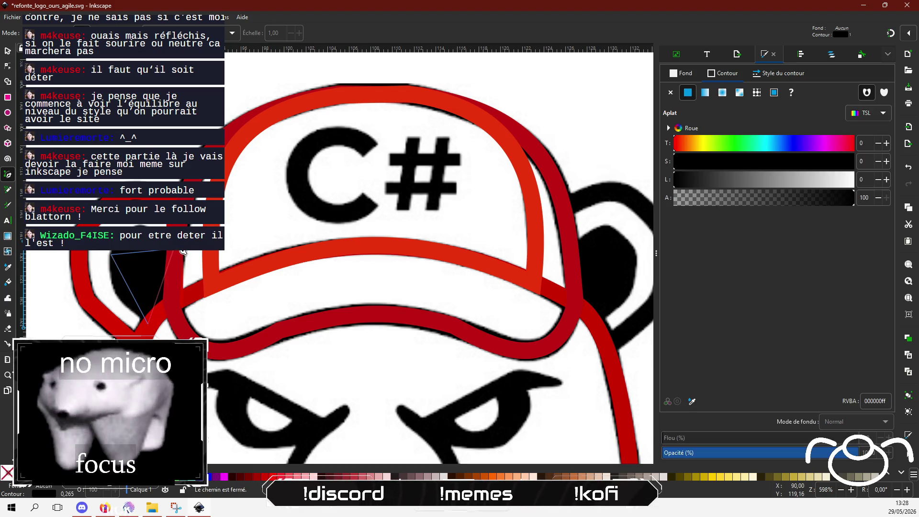